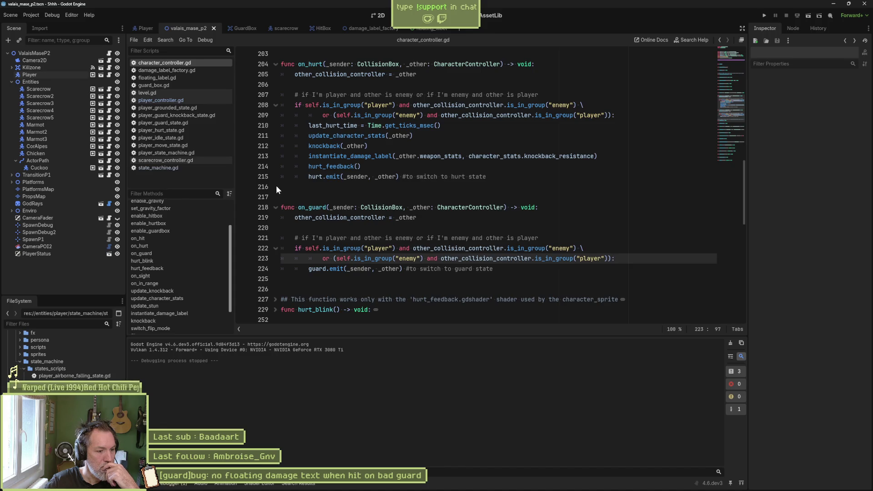
Open player_guard_state.gd and jump from line 25's update_character_stats call to its definition
{"action": "left_click_drag", "start_coordinate": [308, 128], "coordinate": [452, 128]}
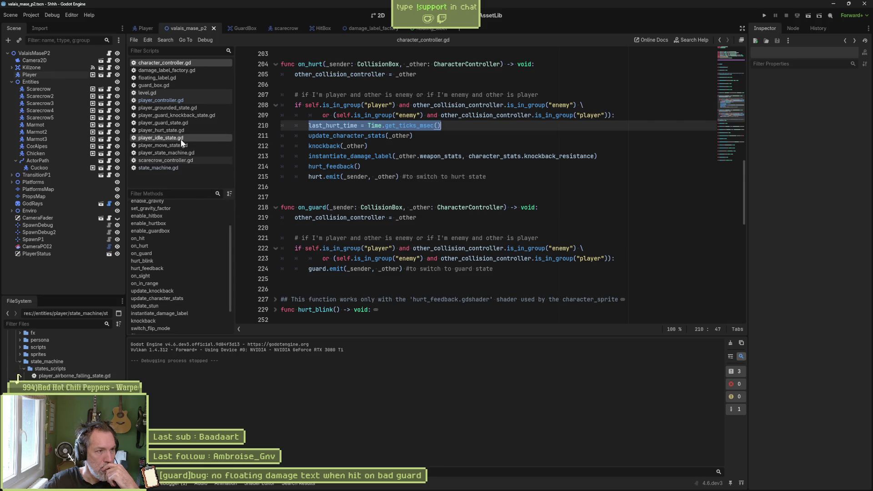
{"action": "left_click", "coordinate": [189, 123]}
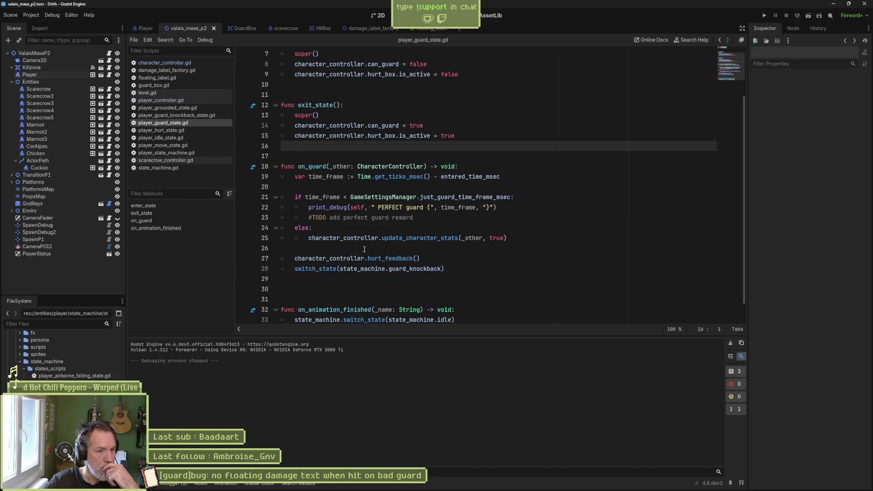
{"action": "left_click", "coordinate": [393, 250]}
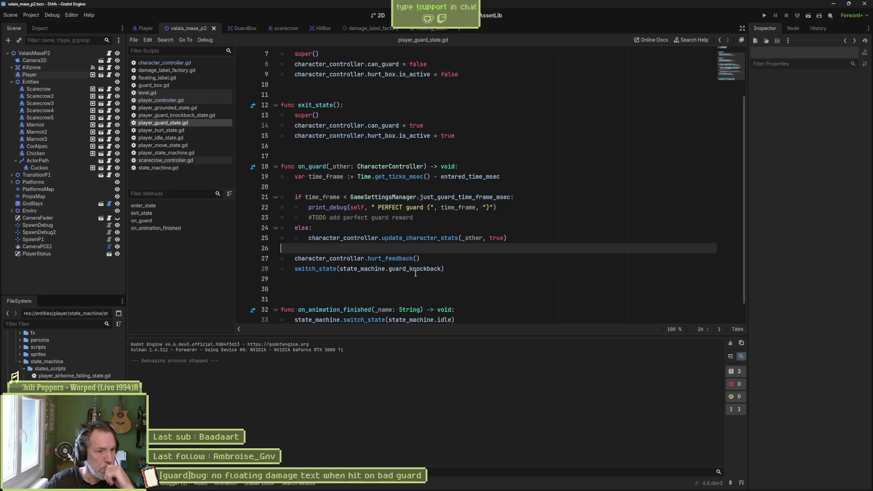
{"action": "double_click", "coordinate": [458, 239]}
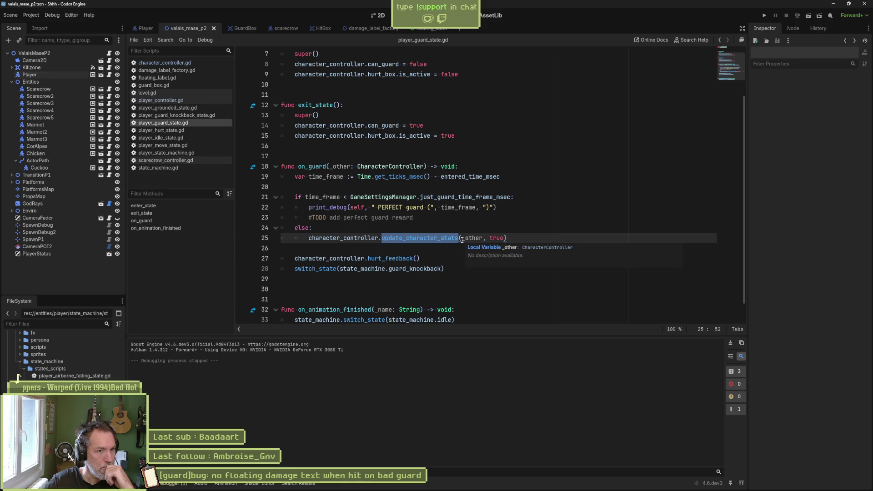
{"action": "left_click", "coordinate": [434, 238]}
{"action": "left_click", "coordinate": [434, 238], "text": "ctrl"}
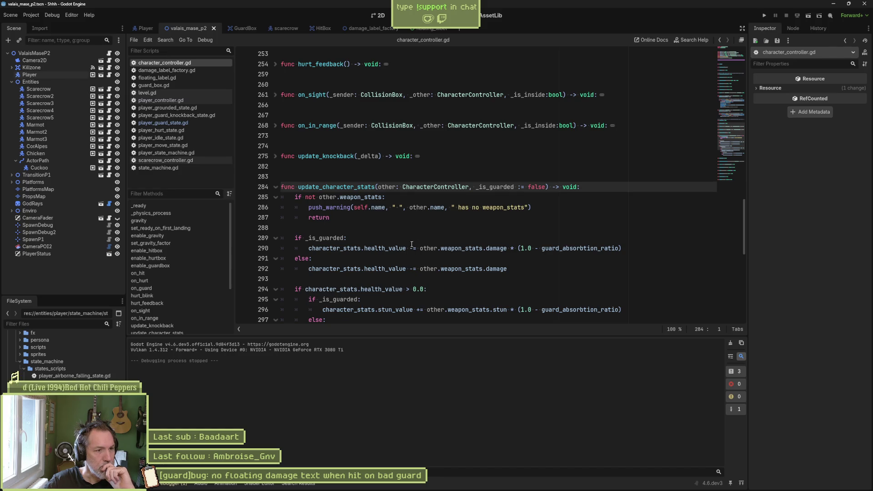
Review how guard_absorbtion_ratio scales guarded damage, stun and freeze, then open character_controller.gd's script menu
{"action": "scroll", "coordinate": [411, 244], "scroll_direction": "down", "scroll_amount": 4}
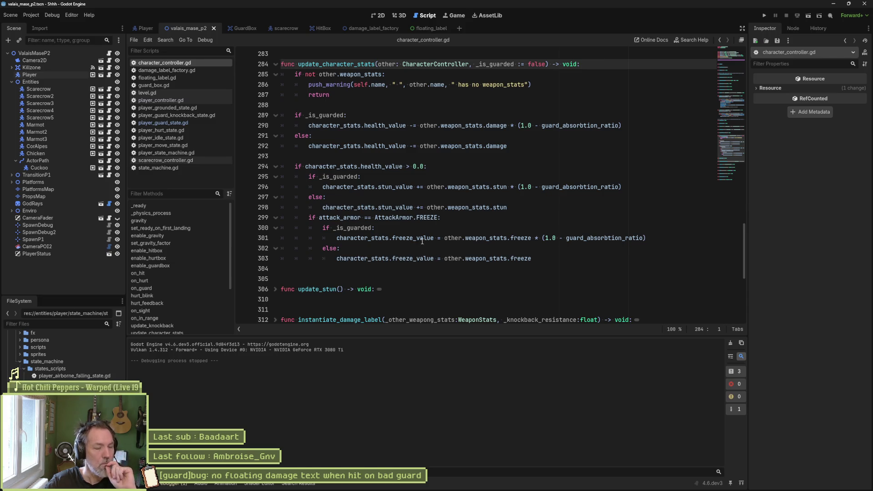
{"action": "mouse_move", "coordinate": [404, 234]}
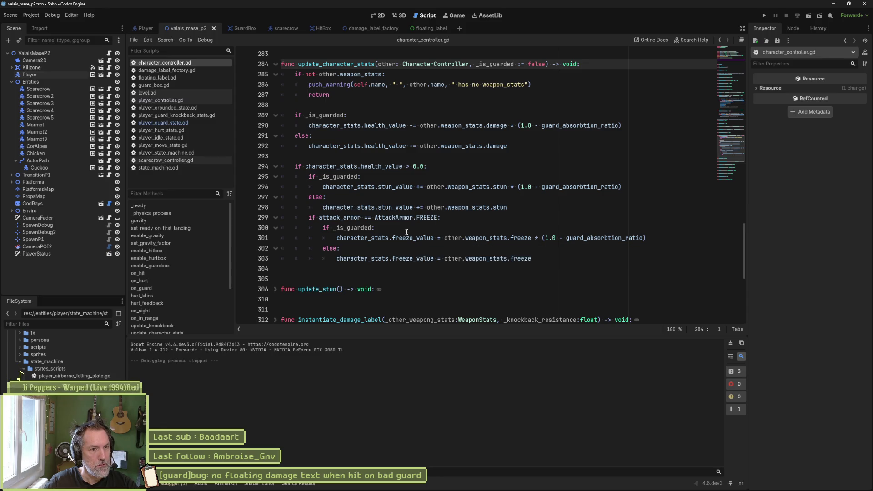
{"action": "left_click_drag", "start_coordinate": [420, 125], "coordinate": [627, 123]}
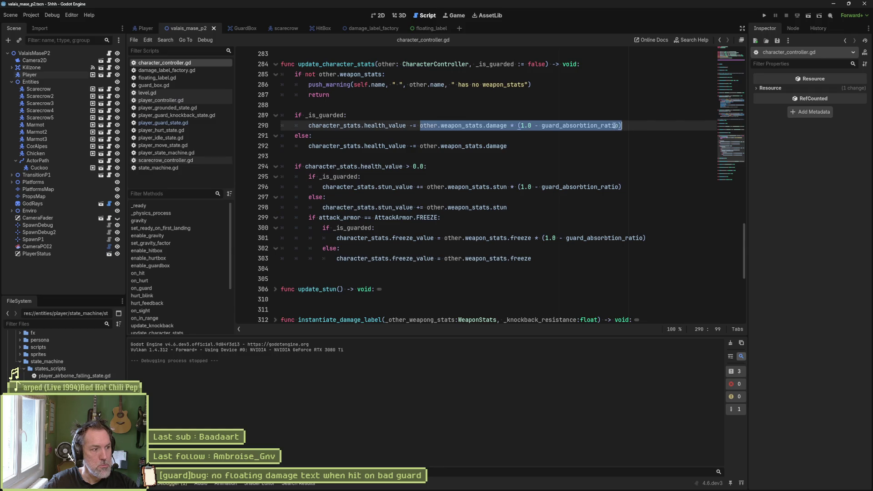
{"action": "mouse_move", "coordinate": [609, 125]}
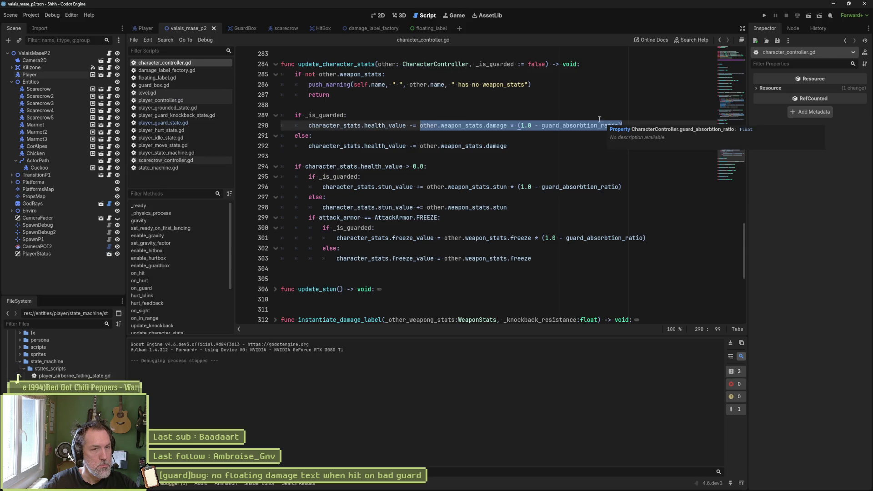
{"action": "left_click", "coordinate": [577, 64]}
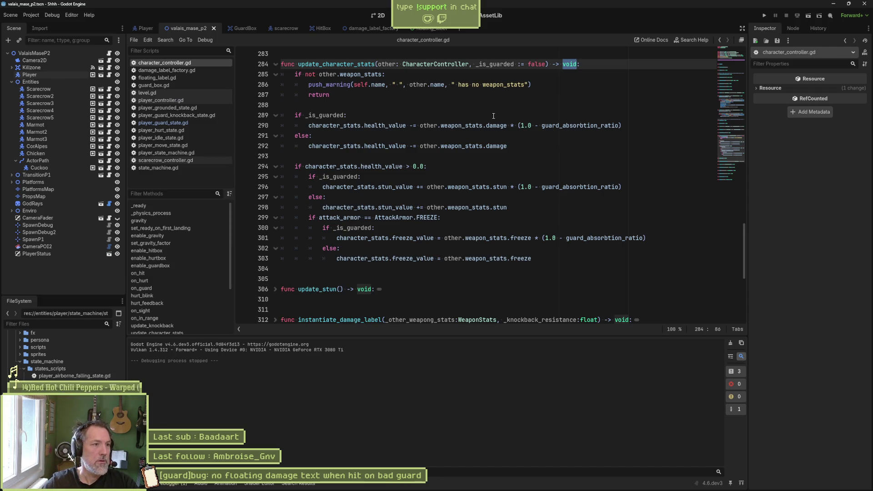
{"action": "right_click", "coordinate": [165, 67]}
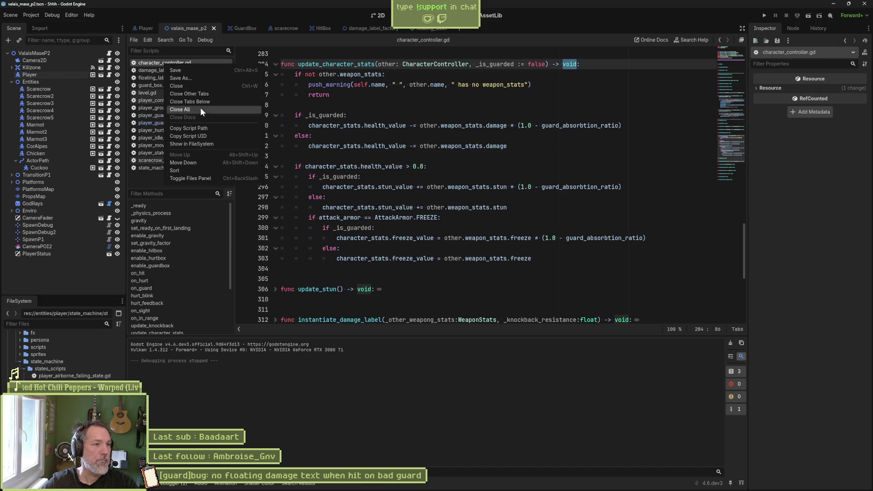
Close the other script tabs and compare on_hit and on_guard against on_hurt's lines 209–214
{"action": "left_click", "coordinate": [217, 94]}
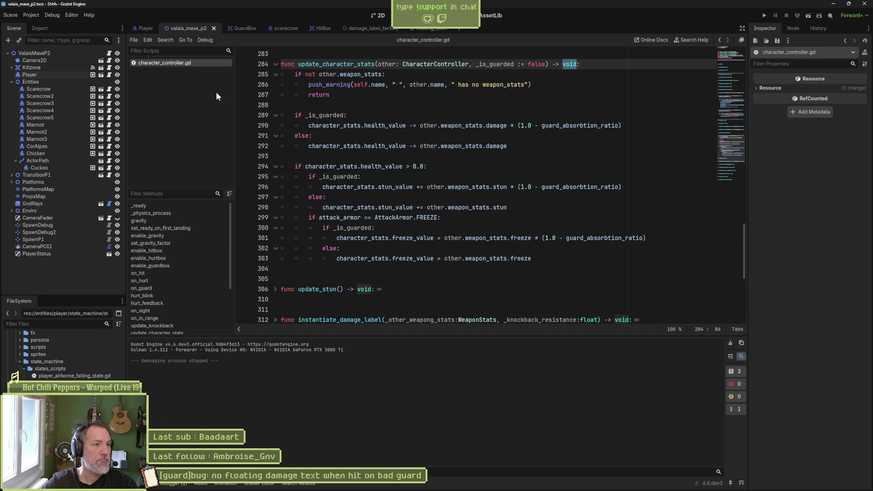
{"action": "left_click", "coordinate": [171, 272]}
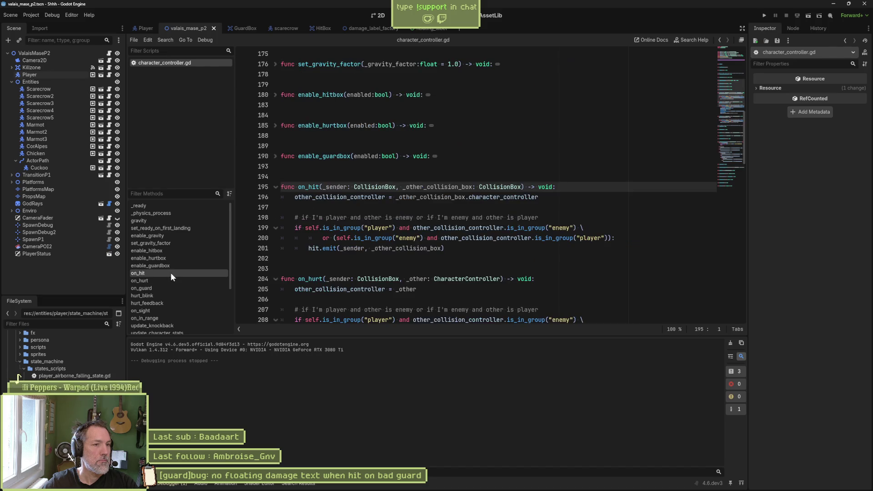
{"action": "left_click", "coordinate": [171, 288]}
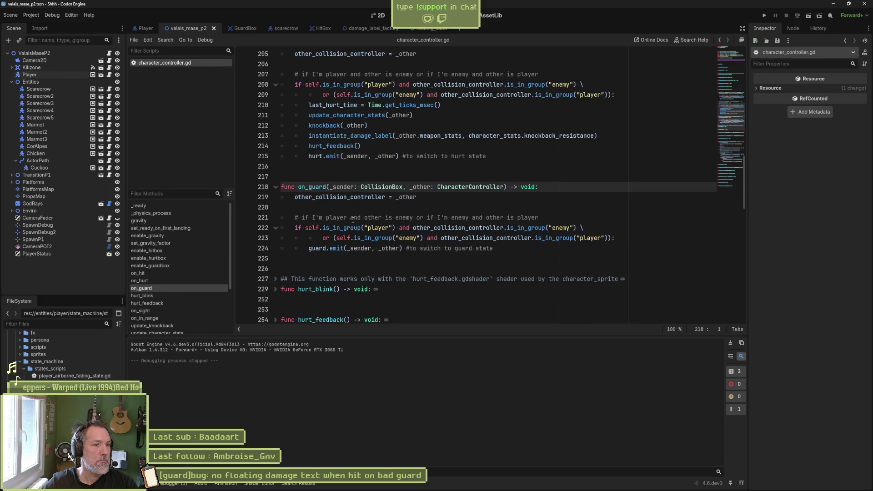
{"action": "mouse_move", "coordinate": [368, 249]}
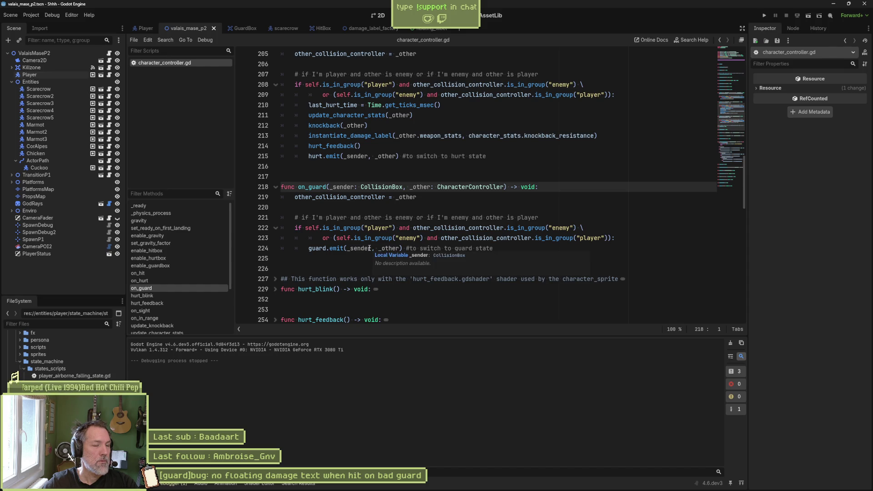
{"action": "scroll", "coordinate": [366, 79], "scroll_direction": "up", "scroll_amount": 1}
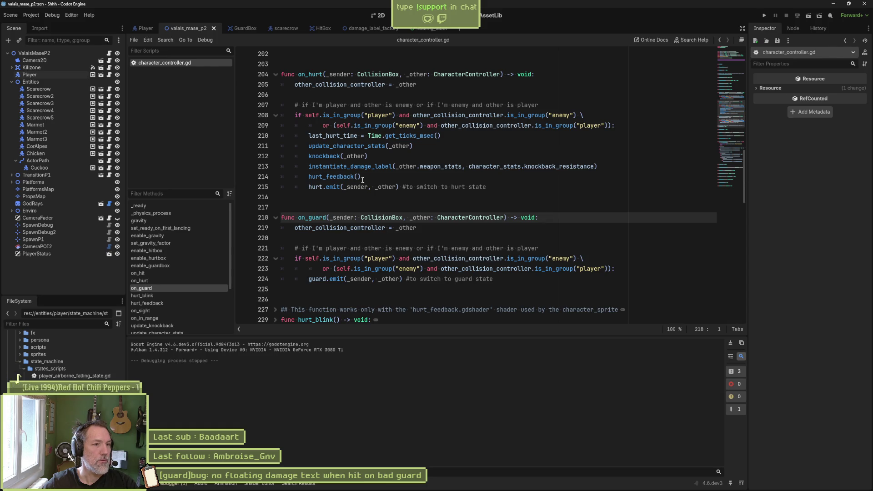
{"action": "left_click_drag", "start_coordinate": [308, 278], "coordinate": [359, 278]}
{"action": "left_click_drag", "start_coordinate": [362, 177], "coordinate": [362, 126]}
{"action": "left_click", "coordinate": [413, 166]}
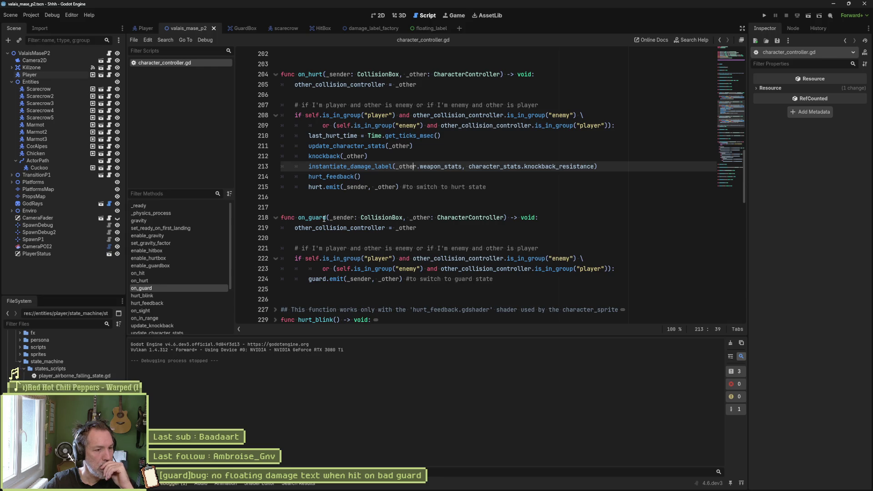
Run project-wide Find in Files searches for knockback and update_character_stats
{"action": "double_click", "coordinate": [330, 155]}
{"action": "key", "text": "ctrl+shift+f"}
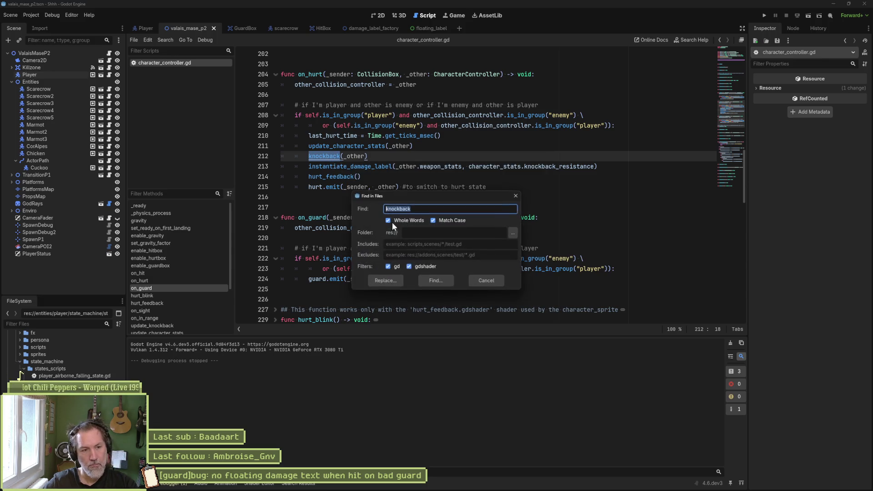
{"action": "left_click", "coordinate": [435, 280]}
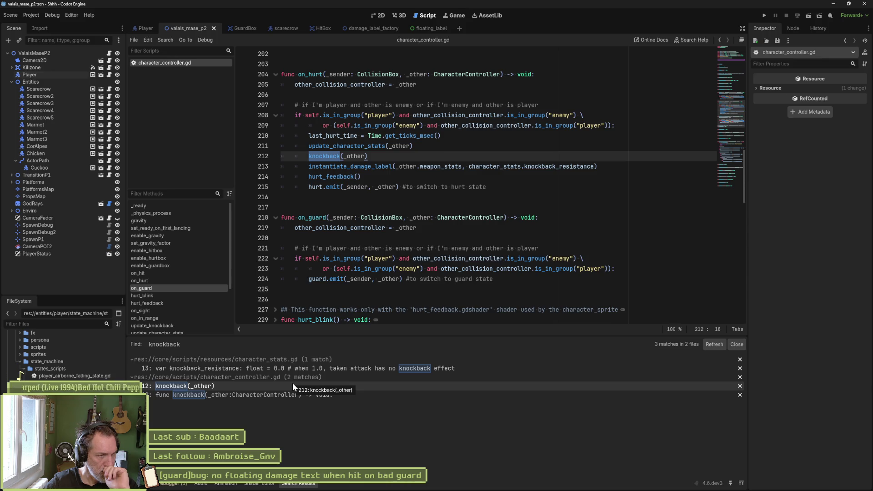
{"action": "double_click", "coordinate": [345, 146]}
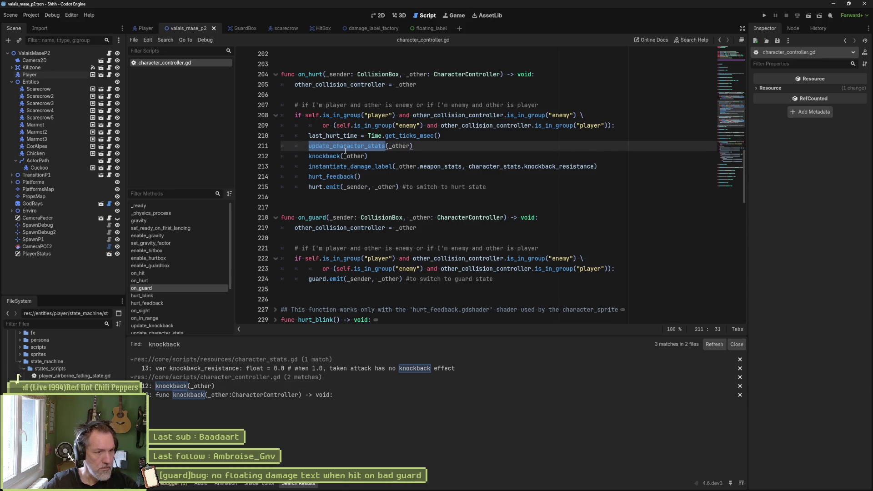
{"action": "key", "text": "ctrl+shift+f"}
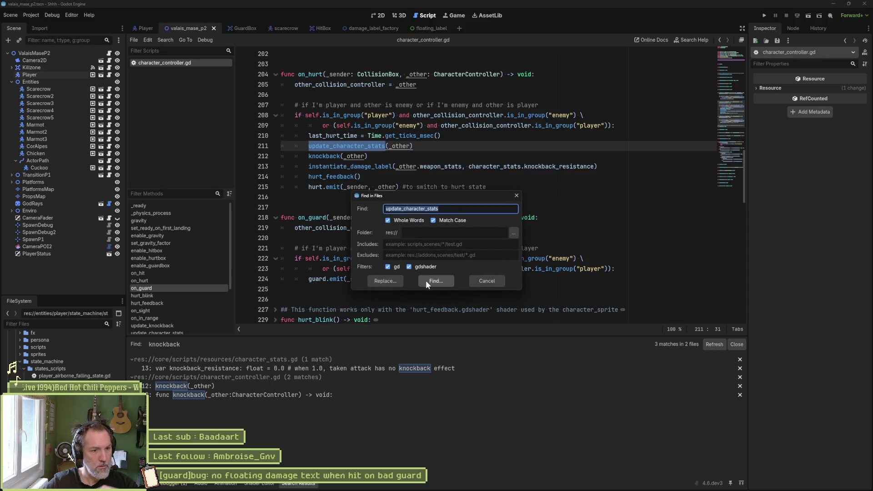
{"action": "left_click", "coordinate": [425, 280]}
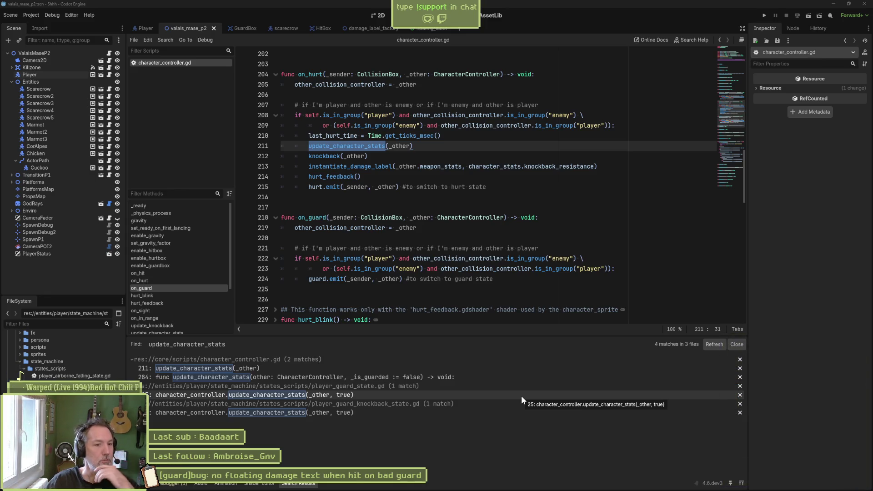
Review the on_hurt and on_guard code, then start a project search for last_hurt_time
{"action": "left_click", "coordinate": [450, 208]}
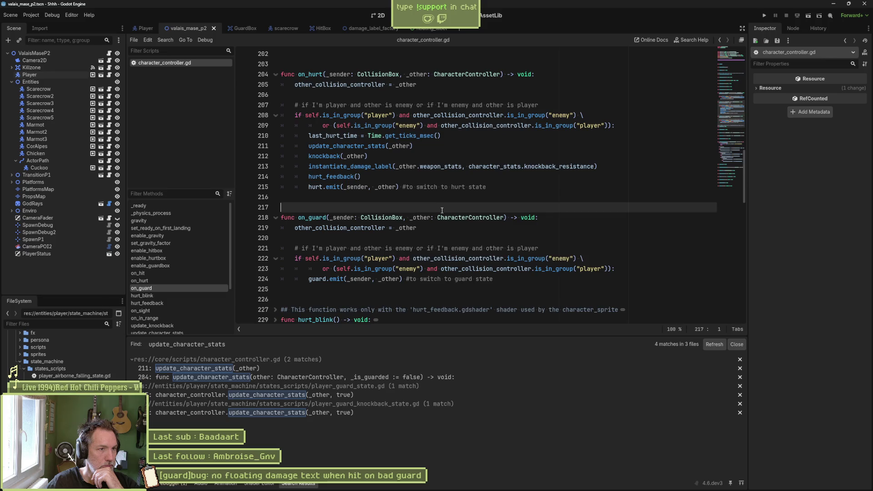
{"action": "left_click_drag", "start_coordinate": [469, 108], "coordinate": [485, 289]}
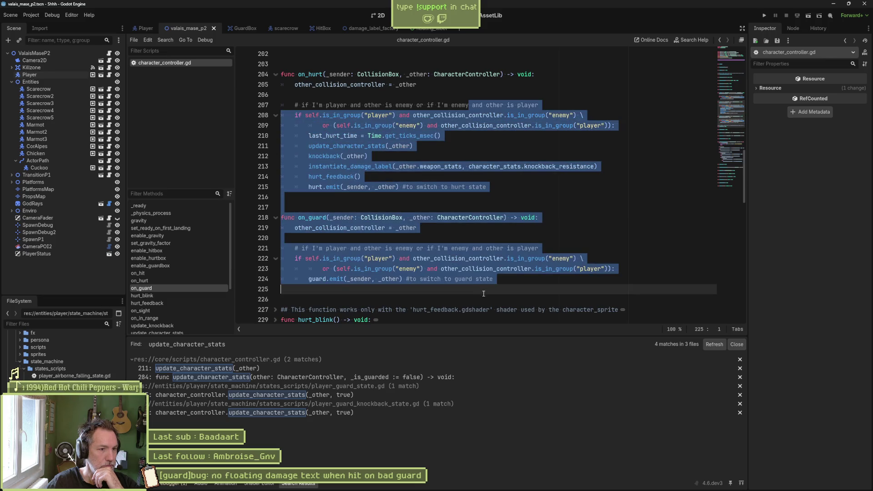
{"action": "left_click", "coordinate": [524, 217]}
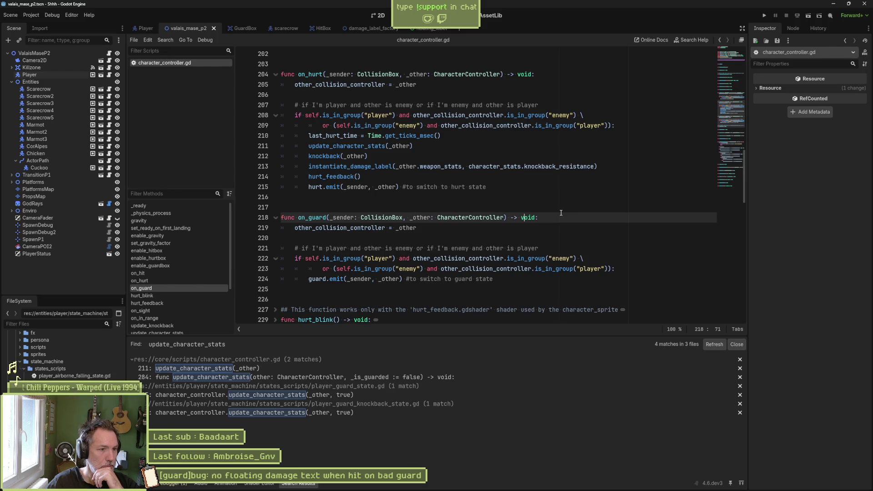
{"action": "double_click", "coordinate": [332, 136]}
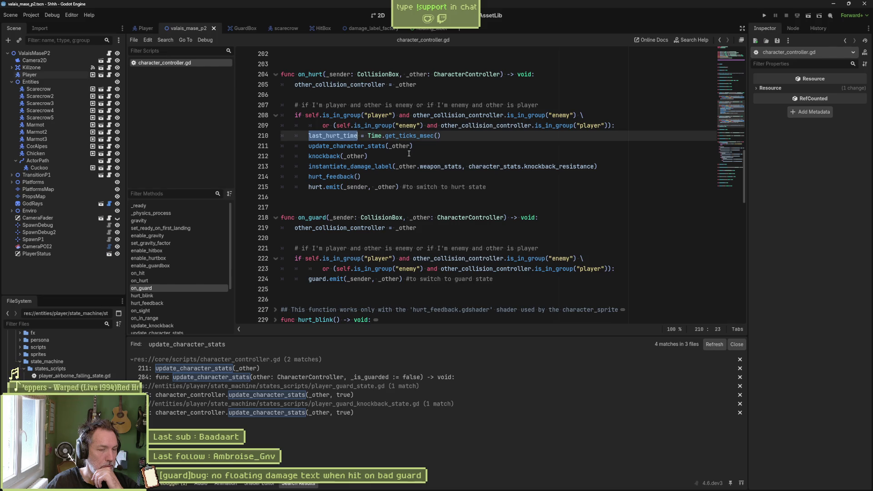
{"action": "key", "text": "ctrl+shift+f"}
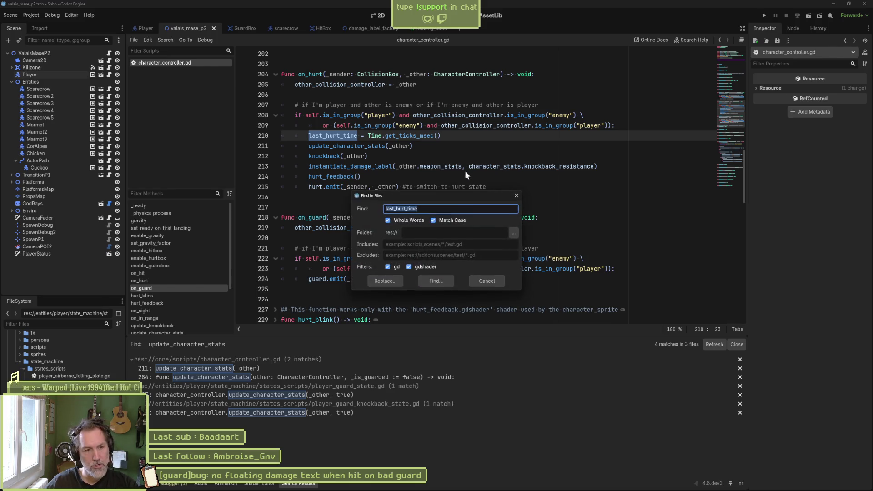
Run the last_hurt_time search (4 matches, 2 files) and inspect on_hurt's lines 210–214
{"action": "left_click", "coordinate": [436, 281]}
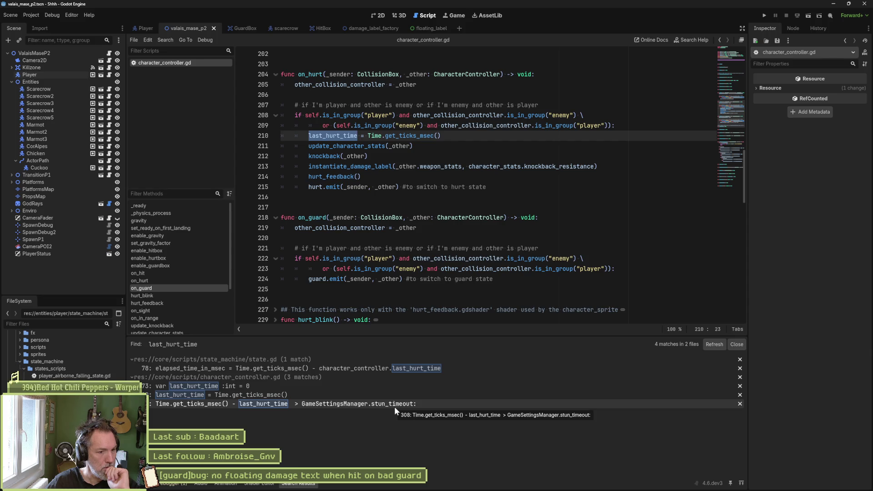
{"action": "left_click", "coordinate": [427, 156]}
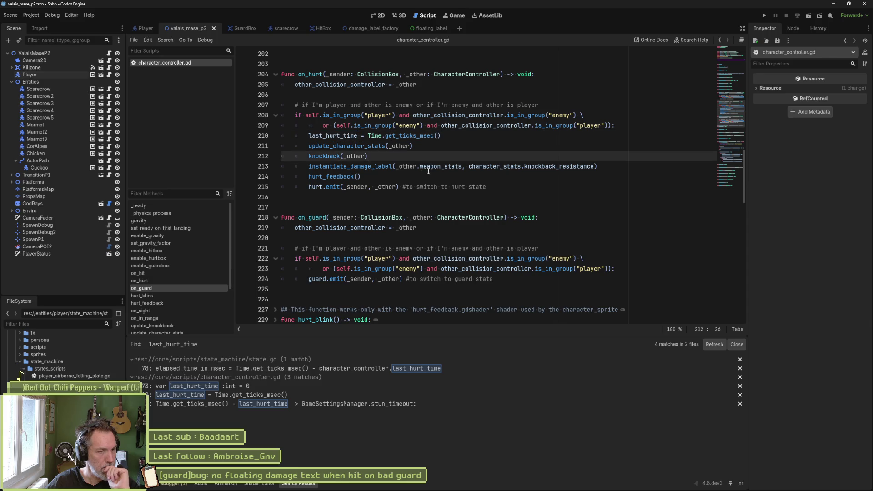
{"action": "left_click", "coordinate": [401, 178]}
{"action": "left_click_drag", "start_coordinate": [400, 177], "coordinate": [457, 134]}
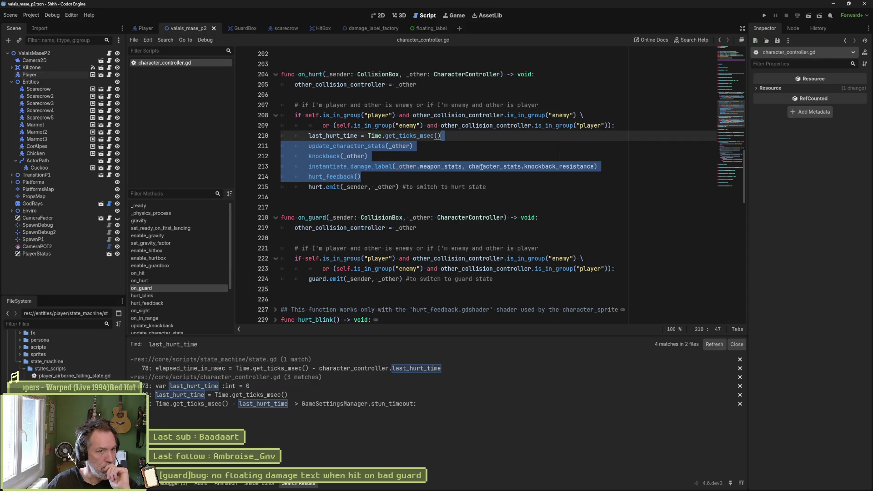
{"action": "left_click", "coordinate": [471, 169]}
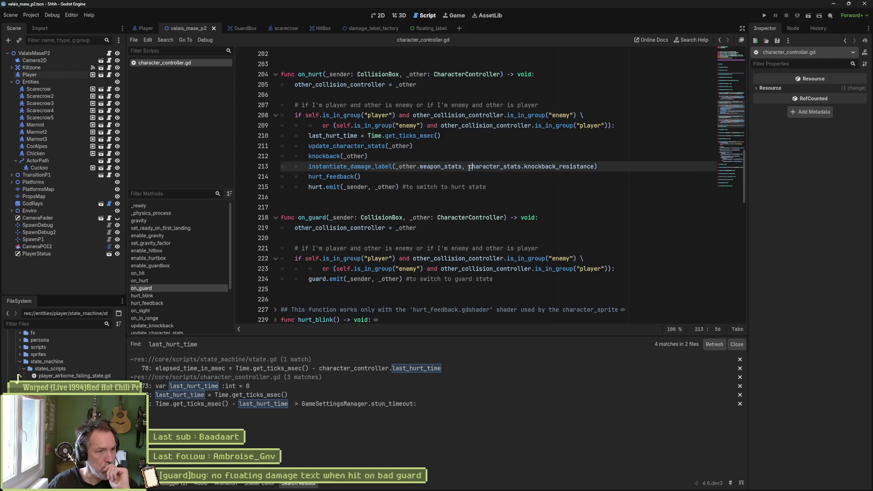
{"action": "left_click_drag", "start_coordinate": [469, 168], "coordinate": [595, 167]}
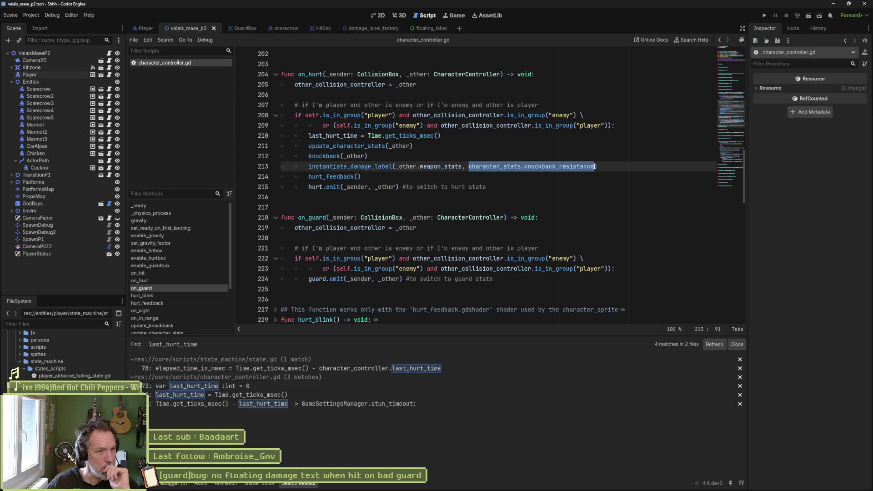
{"action": "mouse_move", "coordinate": [595, 167]}
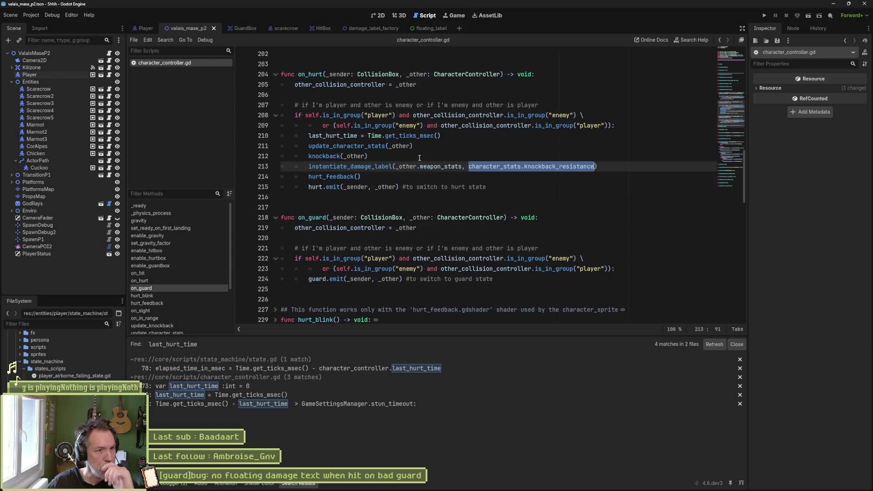
Check the update_character_stats call on line 211, then switch to the Player scene
{"action": "left_click", "coordinate": [369, 145]}
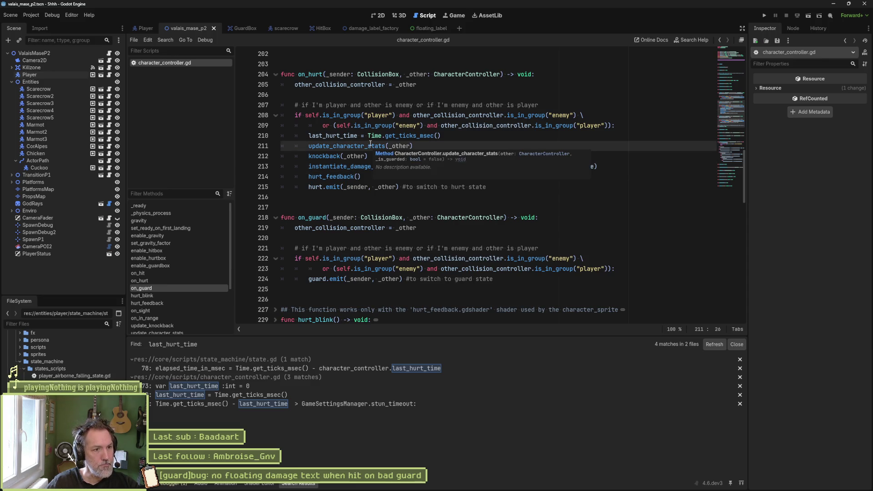
{"action": "mouse_move", "coordinate": [370, 143]}
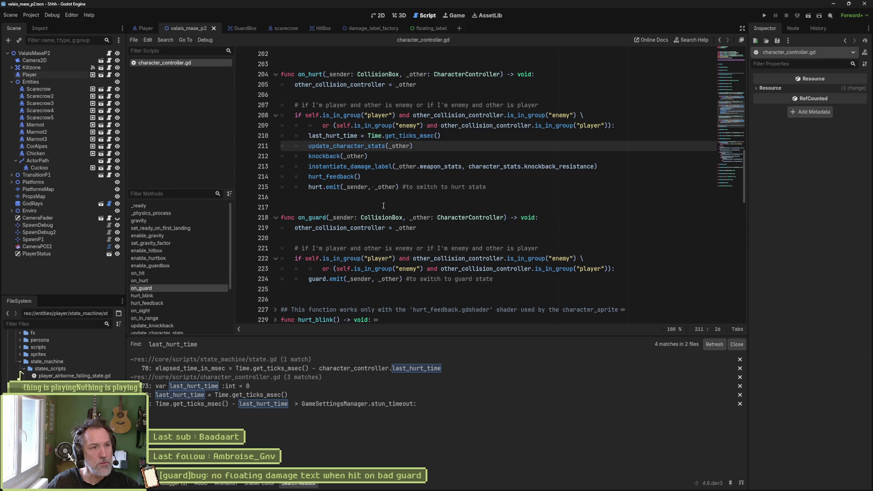
{"action": "mouse_move", "coordinate": [317, 188]}
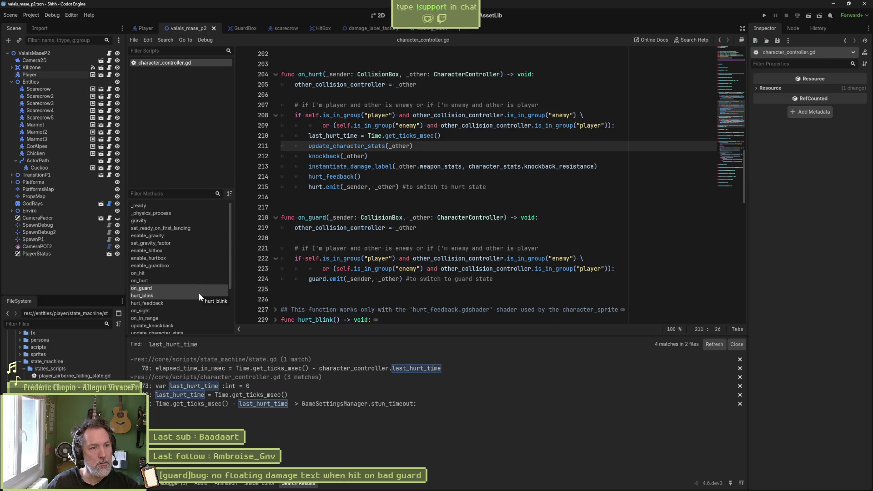
{"action": "left_click", "coordinate": [146, 29]}
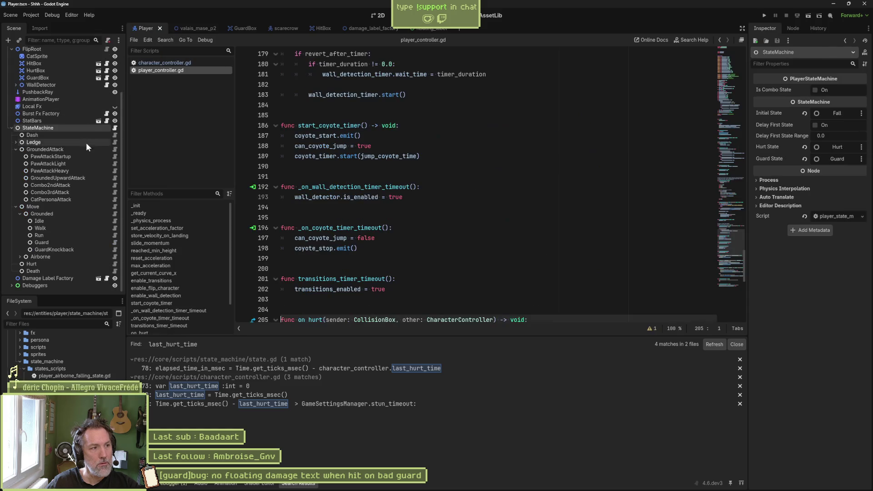
Open the Guard node's player_guard_state.gd and mark on_guard's hurt_feedback call on line 27
{"action": "left_click", "coordinate": [115, 242]}
{"action": "scroll", "coordinate": [380, 225], "scroll_direction": "down", "scroll_amount": 3}
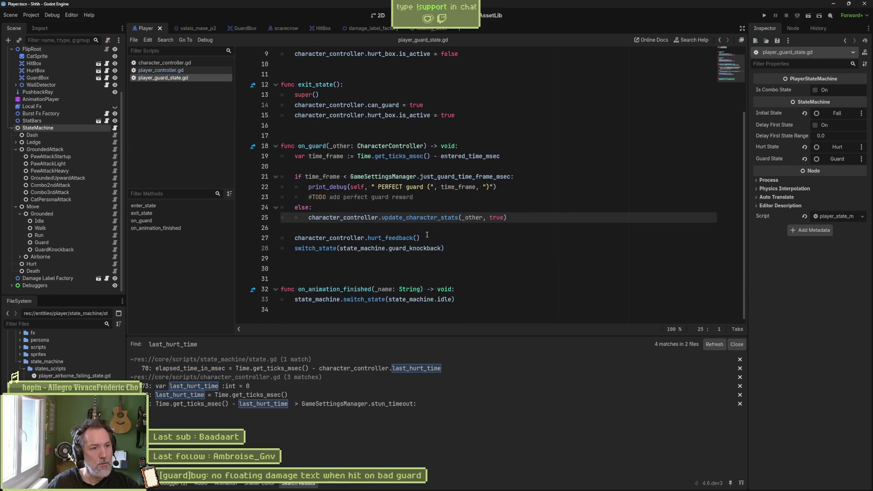
{"action": "mouse_move", "coordinate": [421, 237]}
{"action": "left_mouse_down"}
{"action": "mouse_move", "coordinate": [371, 237]}
{"action": "mouse_move", "coordinate": [458, 219]}
{"action": "left_mouse_up"}
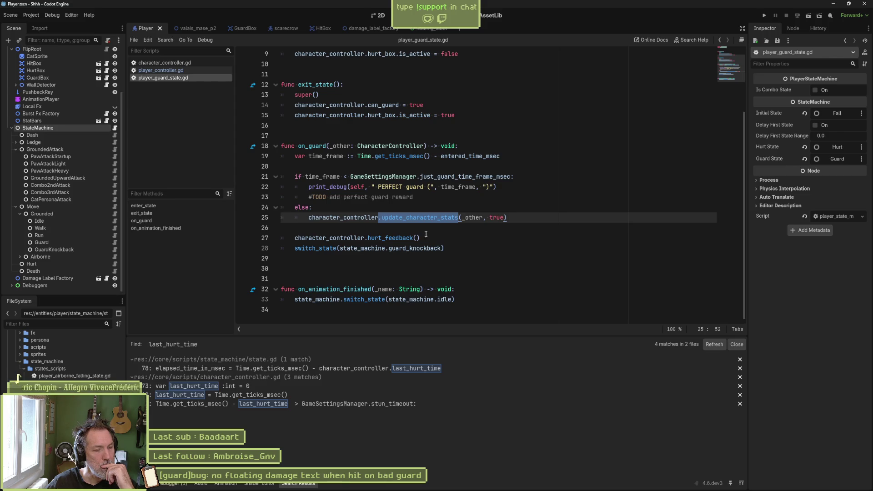
Search the project for guard (20 matches, 8 files) and open state_machine.gd's guard connection
{"action": "mouse_move", "coordinate": [190, 31]}
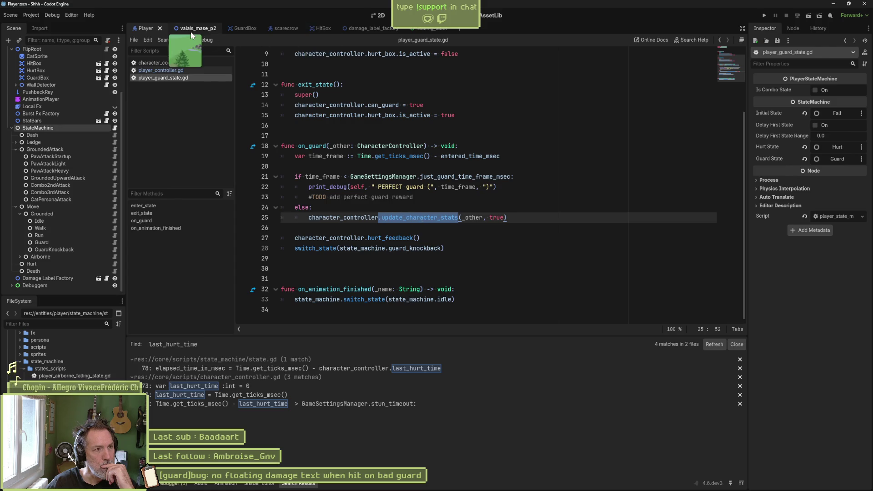
{"action": "left_click", "coordinate": [152, 62]}
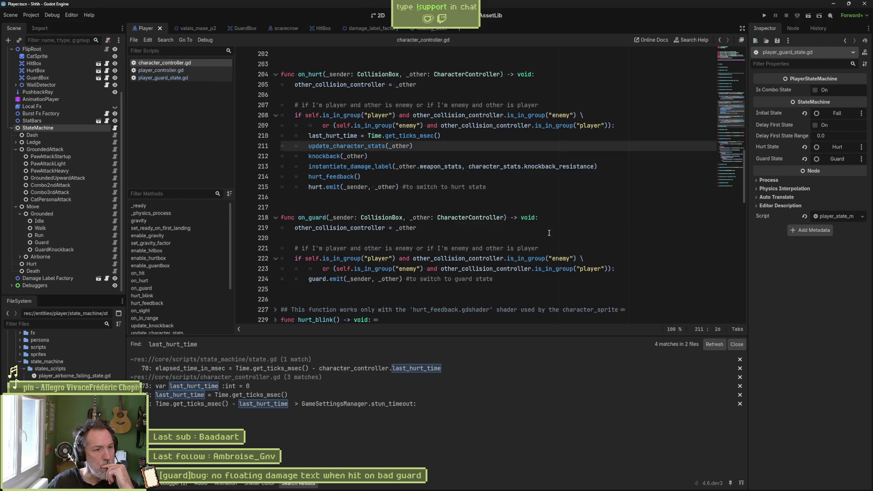
{"action": "mouse_move", "coordinate": [366, 271]}
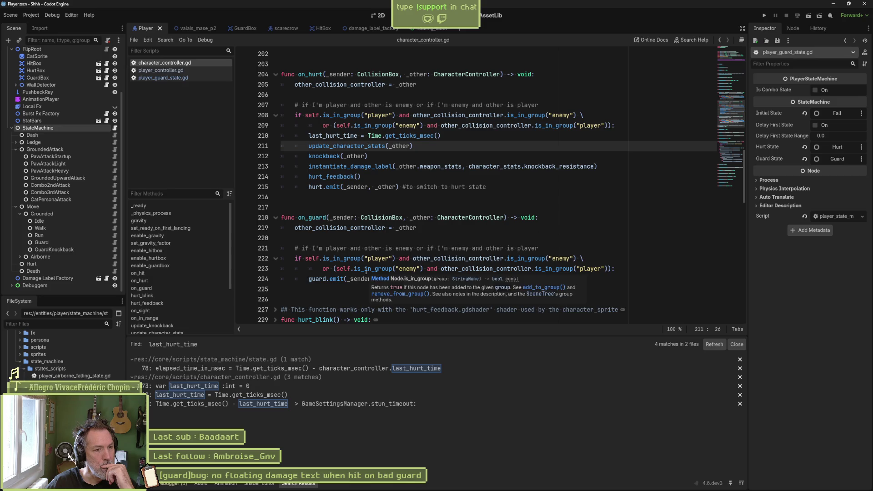
{"action": "double_click", "coordinate": [325, 278]}
{"action": "key", "text": "ctrl+shift+f"}
{"action": "key", "text": "Return"}
{"action": "scroll", "coordinate": [408, 381], "scroll_direction": "down", "scroll_amount": 2}
{"action": "scroll", "coordinate": [406, 384], "scroll_direction": "up", "scroll_amount": 3}
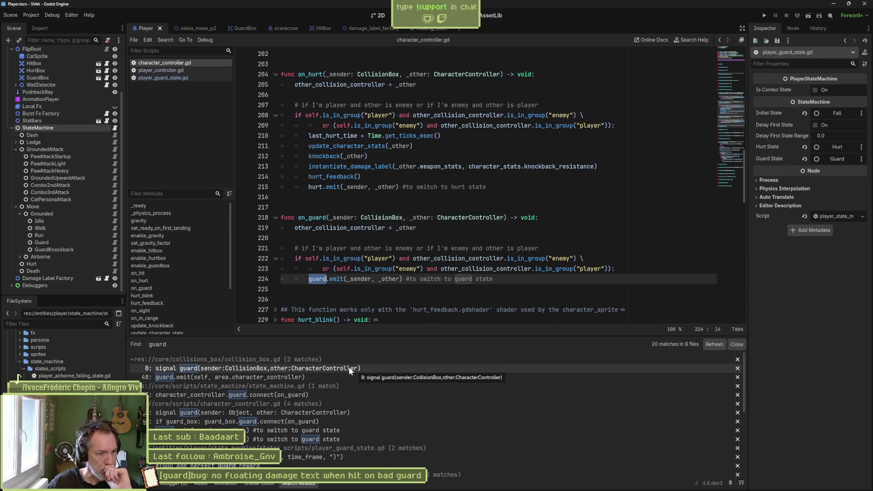
{"action": "left_click", "coordinate": [291, 394]}
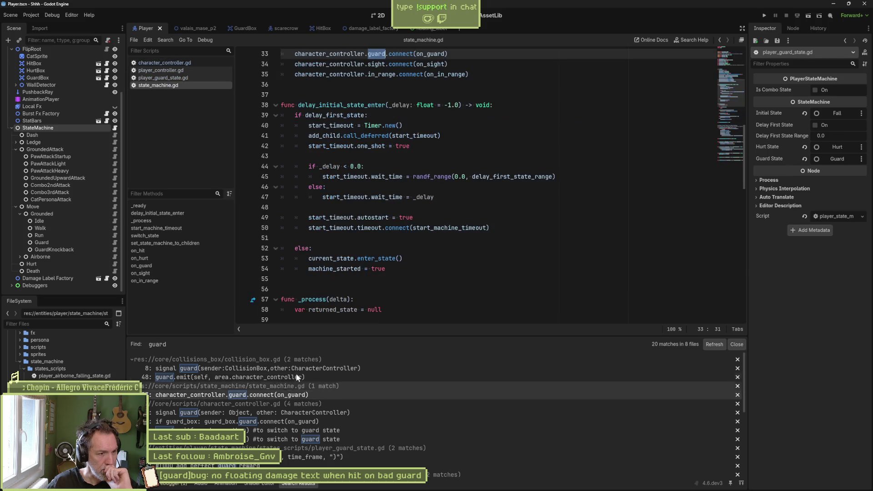
Read state_machine.gd's on_guard, then open player_grounded_state.gd from the Grounded node
{"action": "left_click", "coordinate": [432, 54], "text": "ctrl"}
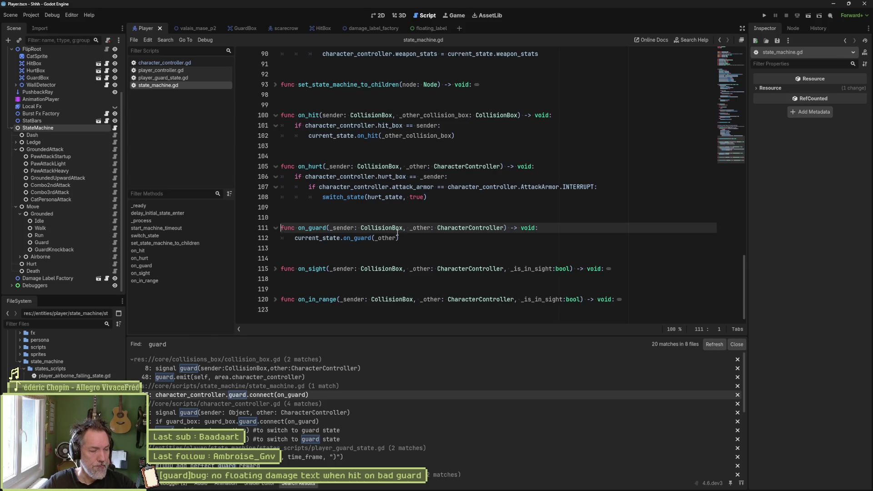
{"action": "left_click", "coordinate": [116, 214]}
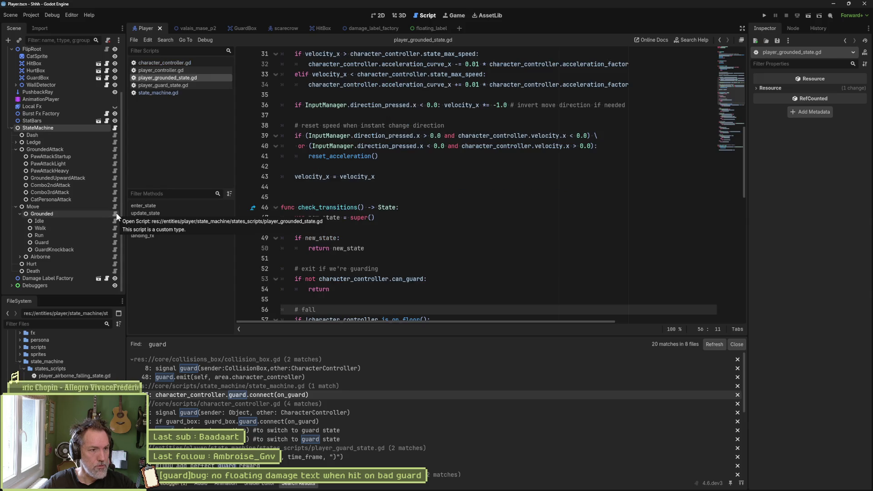
Highlight check_transitions' lines 80–81, which return state_machine.guard when InputManager.guard is true
{"action": "left_click", "coordinate": [160, 226]}
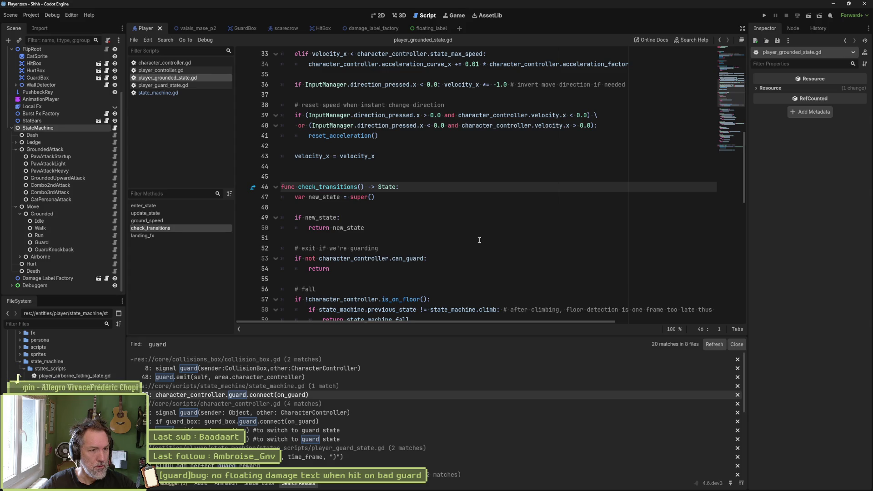
{"action": "scroll", "coordinate": [479, 240], "scroll_direction": "down", "scroll_amount": 10}
{"action": "left_click_drag", "start_coordinate": [480, 245], "coordinate": [485, 218]}
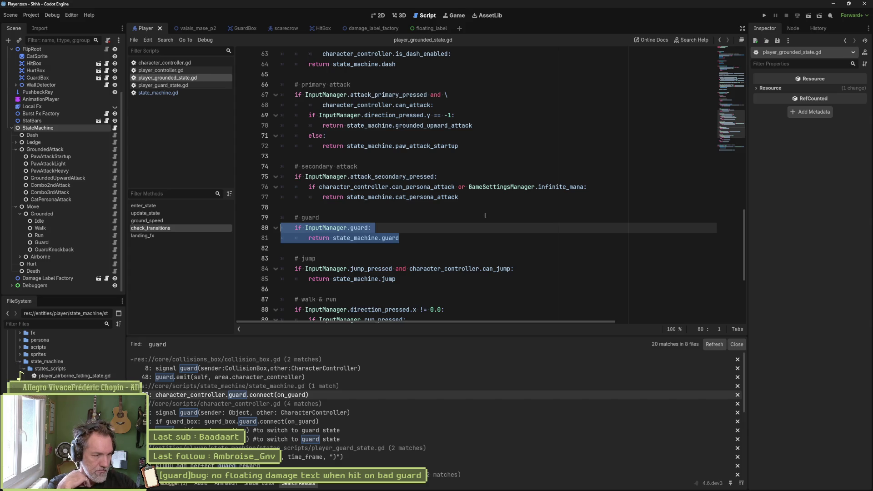
{"action": "scroll", "coordinate": [398, 426], "scroll_direction": "down", "scroll_amount": 3}
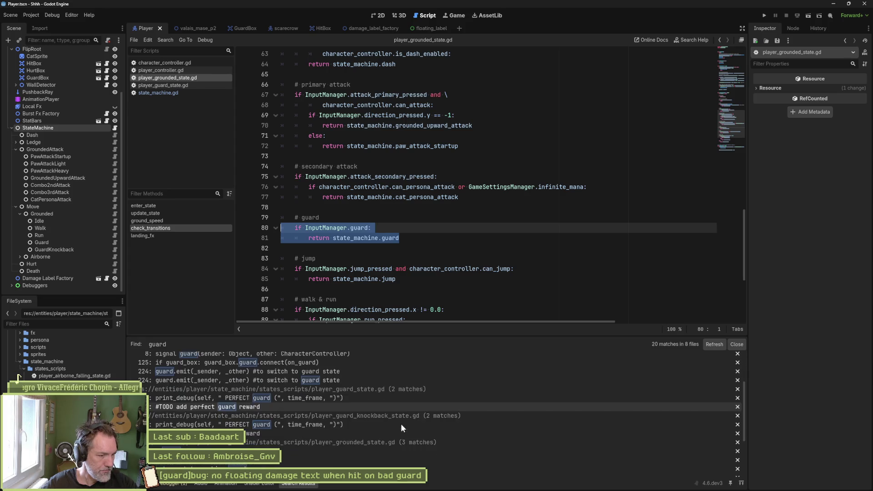
Open the 'PERFECT guard' search match, showing on_guard's just_guard_time_frame_msec comparison
{"action": "scroll", "coordinate": [388, 430], "scroll_direction": "down", "scroll_amount": 2}
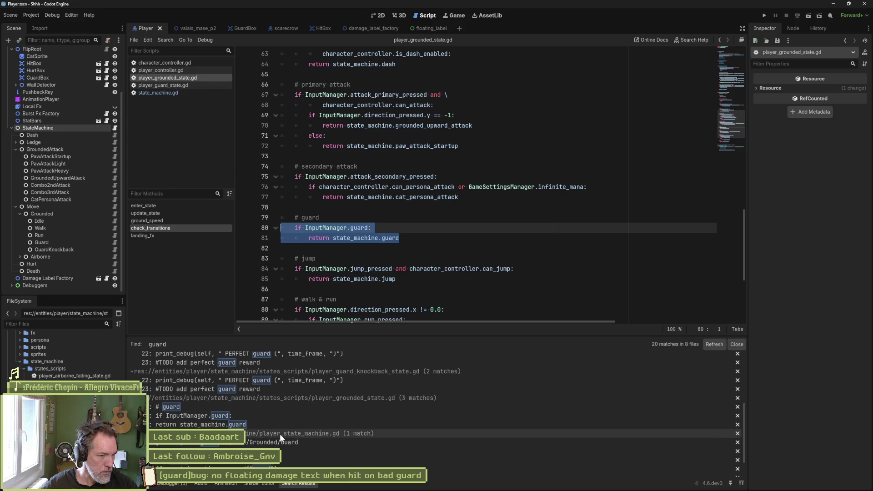
{"action": "scroll", "coordinate": [410, 449], "scroll_direction": "down", "scroll_amount": 1}
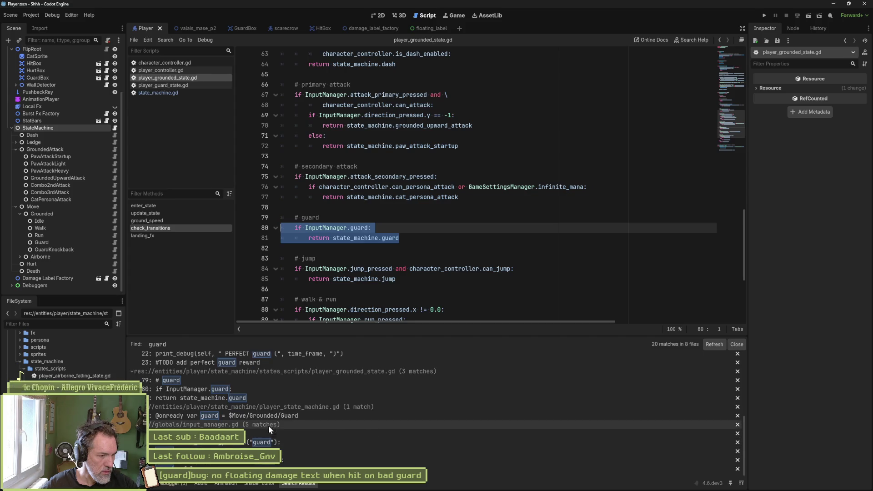
{"action": "scroll", "coordinate": [269, 425], "scroll_direction": "up", "scroll_amount": 2}
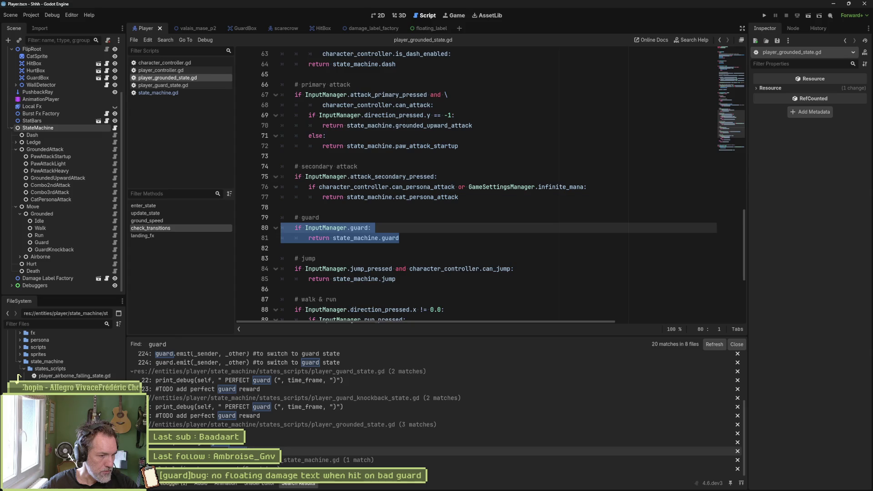
{"action": "scroll", "coordinate": [409, 424], "scroll_direction": "up", "scroll_amount": 1}
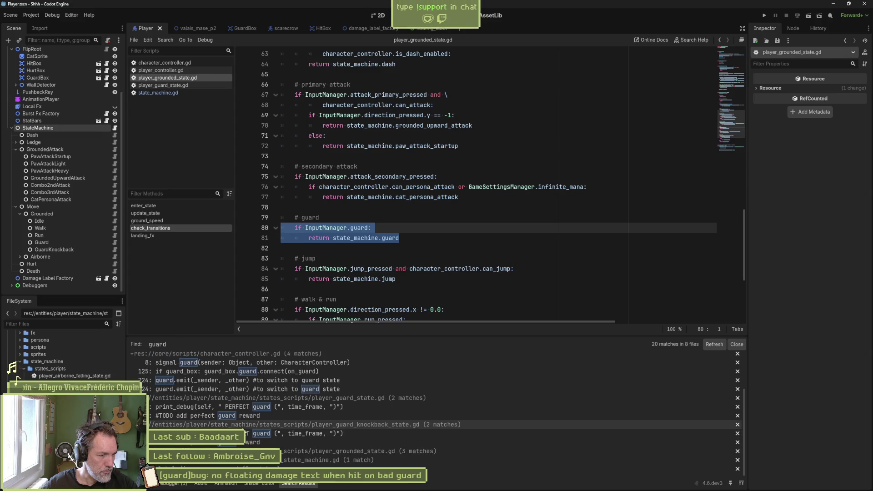
{"action": "scroll", "coordinate": [245, 431], "scroll_direction": "up", "scroll_amount": 1}
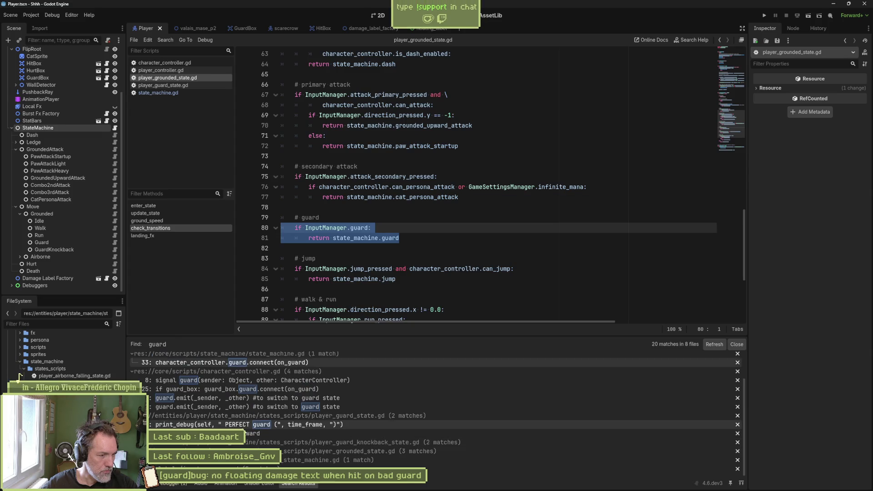
{"action": "left_click", "coordinate": [245, 423]}
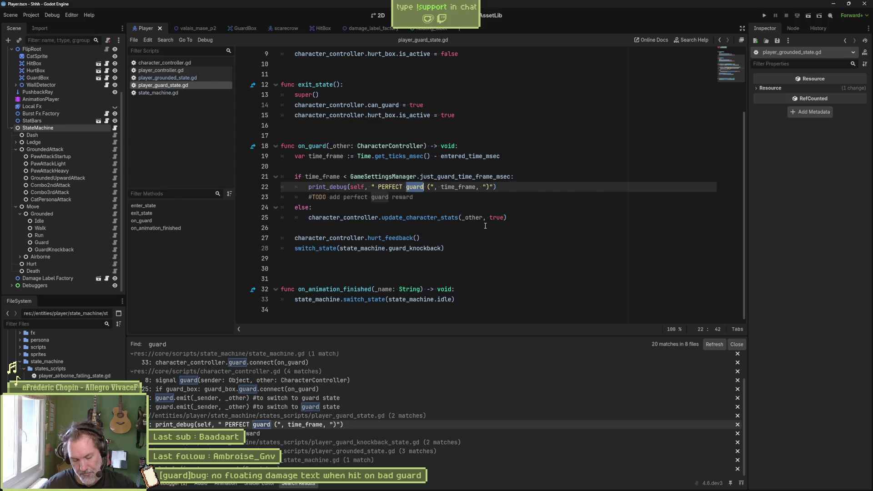
Place the cursor after the perfect-guard TODO in player_guard_state.gd, then switch to character_controller.gd
{"action": "mouse_move", "coordinate": [549, 482]}
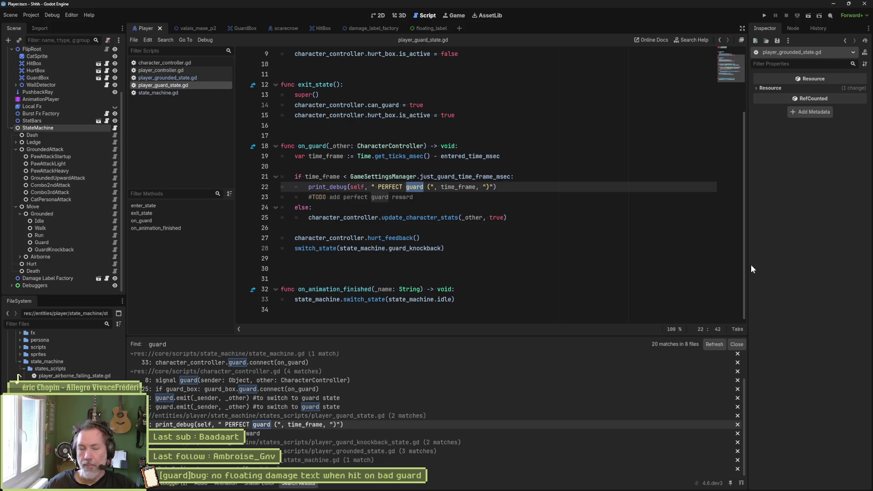
{"action": "left_click", "coordinate": [511, 201]}
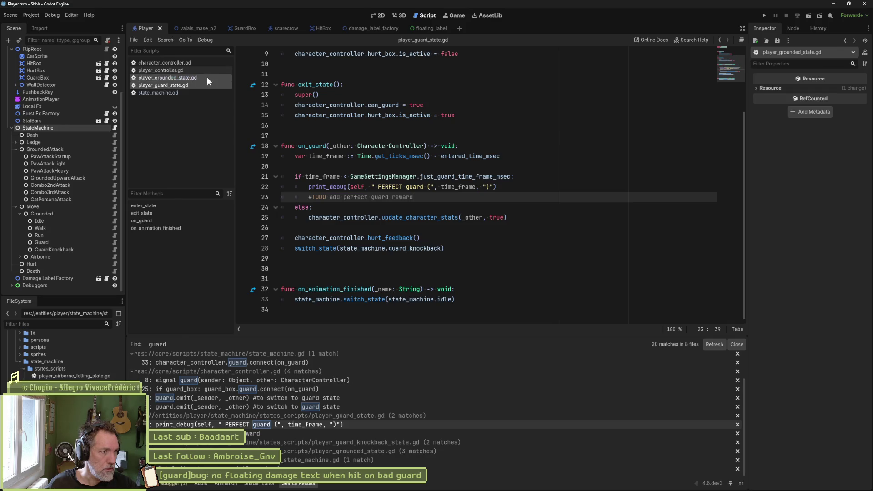
{"action": "left_click", "coordinate": [208, 62]}
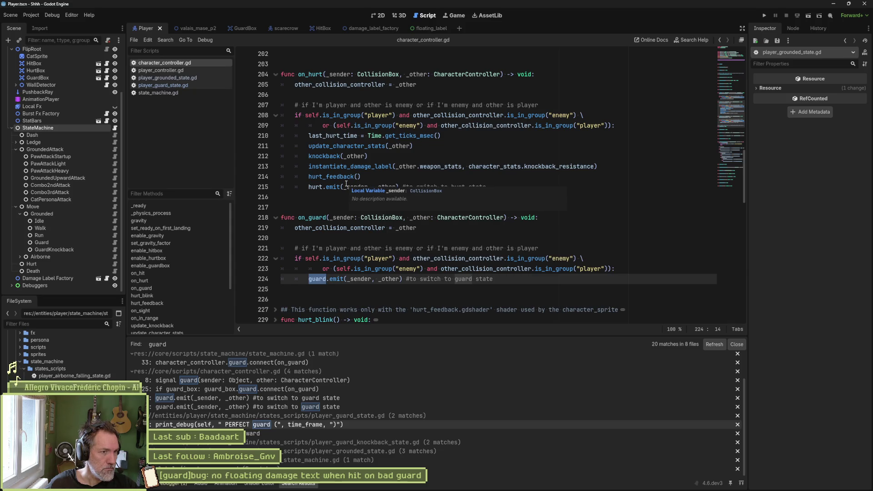
Review the hit.emit call on line 201 and the damage and feedback lines in on_hurt
{"action": "scroll", "coordinate": [346, 184], "scroll_direction": "up", "scroll_amount": 3}
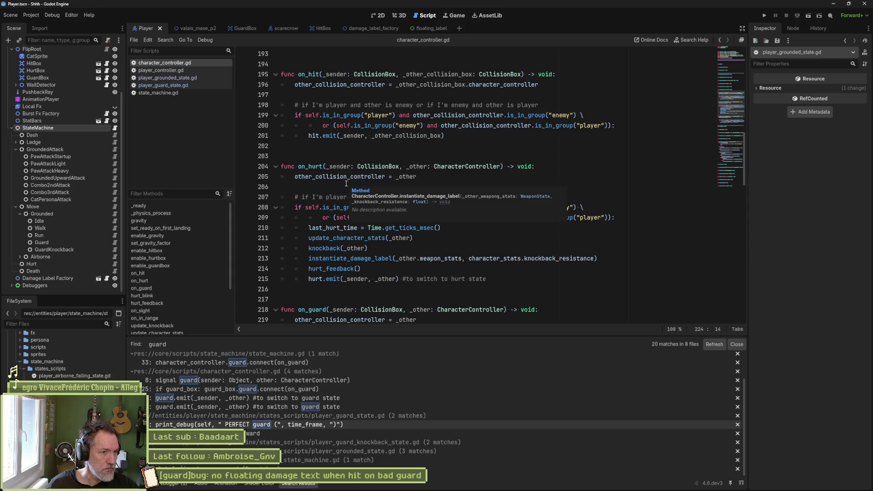
{"action": "scroll", "coordinate": [346, 183], "scroll_direction": "down", "scroll_amount": 2}
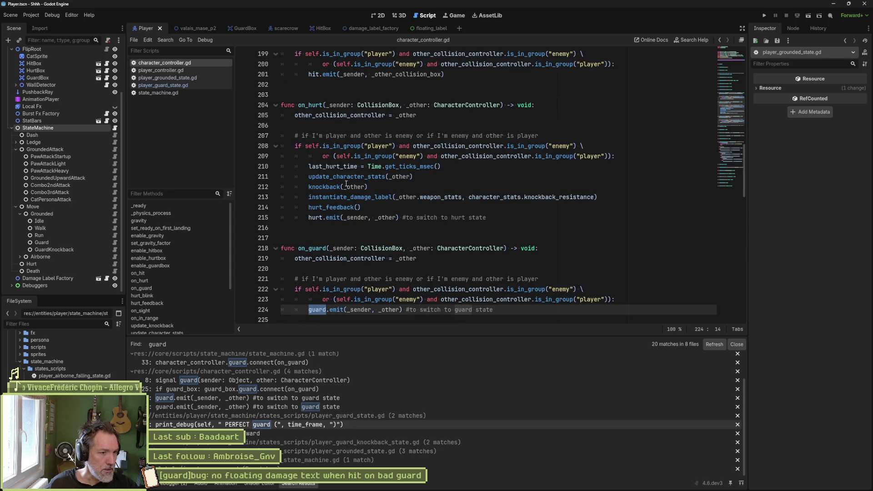
{"action": "scroll", "coordinate": [346, 184], "scroll_direction": "up", "scroll_amount": 3}
{"action": "left_click_drag", "start_coordinate": [309, 167], "coordinate": [337, 167]}
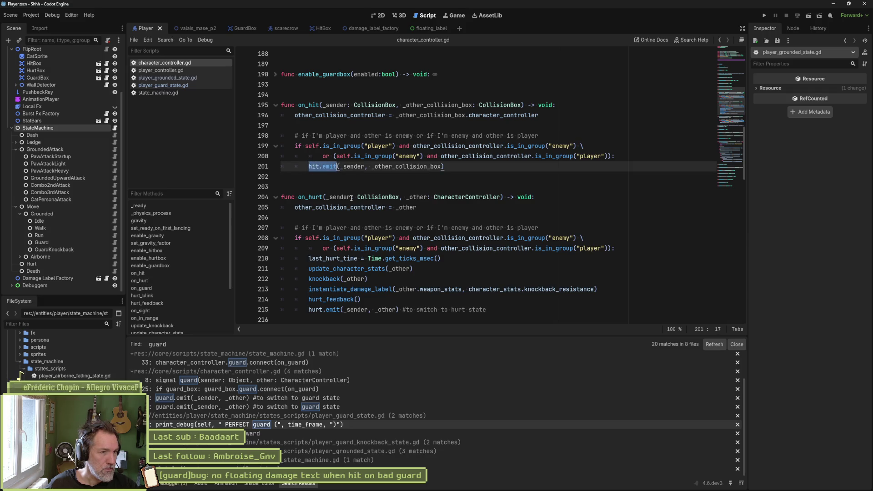
{"action": "scroll", "coordinate": [351, 198], "scroll_direction": "down", "scroll_amount": 5}
{"action": "left_click_drag", "start_coordinate": [310, 253], "coordinate": [343, 249]}
{"action": "scroll", "coordinate": [345, 250], "scroll_direction": "up", "scroll_amount": 2}
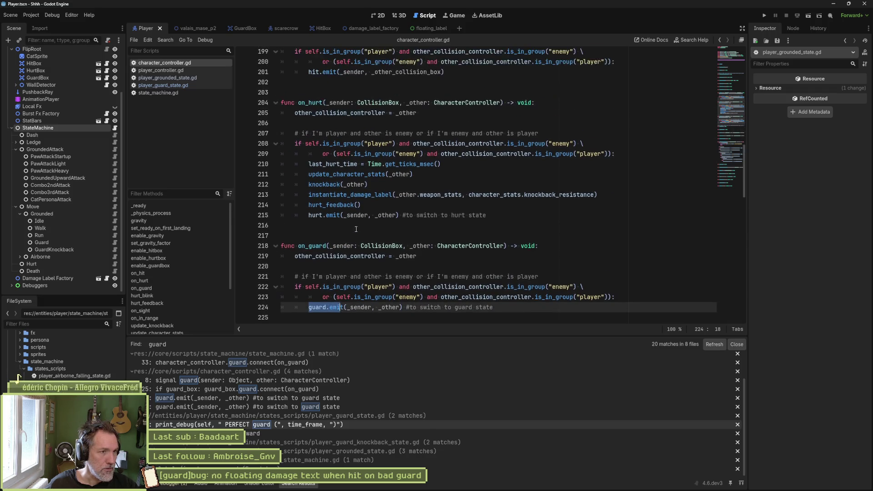
{"action": "left_click_drag", "start_coordinate": [362, 207], "coordinate": [475, 173]}
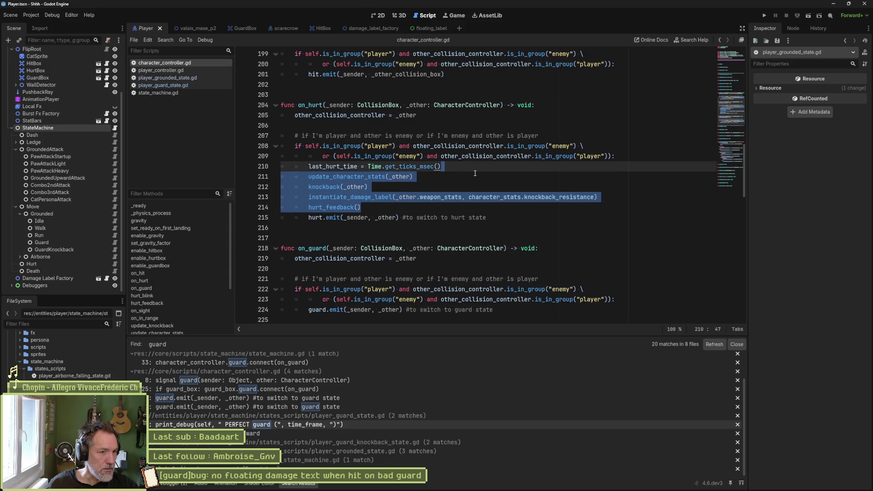
{"action": "left_click", "coordinate": [441, 167]}
{"action": "mouse_move", "coordinate": [416, 217]}
{"action": "left_mouse_down"}
{"action": "mouse_move", "coordinate": [450, 197]}
{"action": "mouse_move", "coordinate": [450, 168]}
{"action": "mouse_move", "coordinate": [451, 191]}
{"action": "mouse_move", "coordinate": [458, 168]}
{"action": "left_mouse_up"}
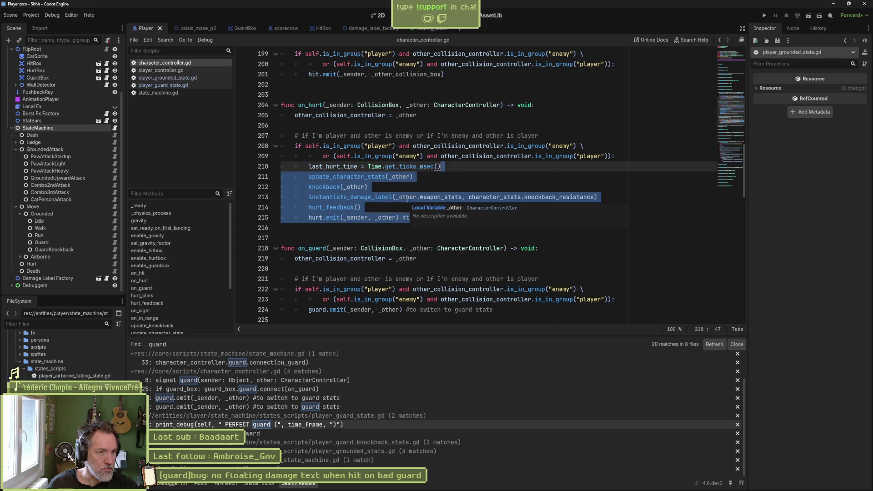
{"action": "left_click", "coordinate": [384, 184]}
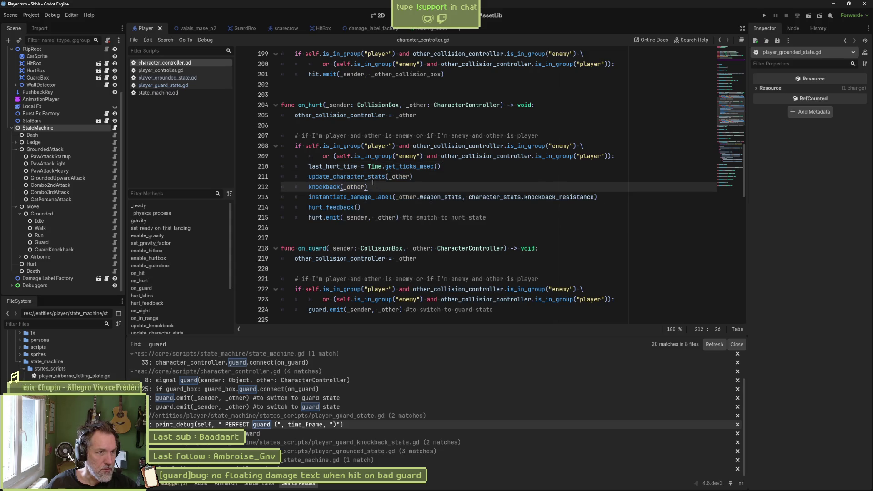
Highlight the word hit on line 201, then switch to state_machine.gd
{"action": "mouse_move", "coordinate": [367, 179]}
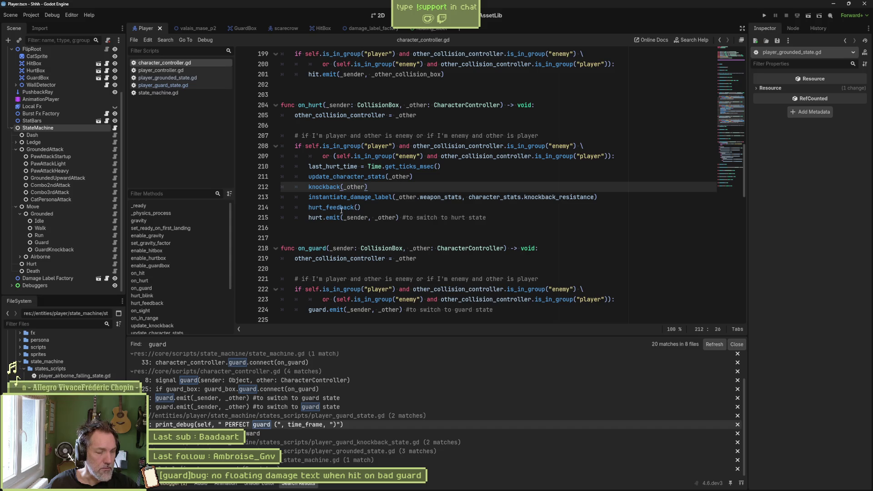
{"action": "mouse_move", "coordinate": [369, 200]}
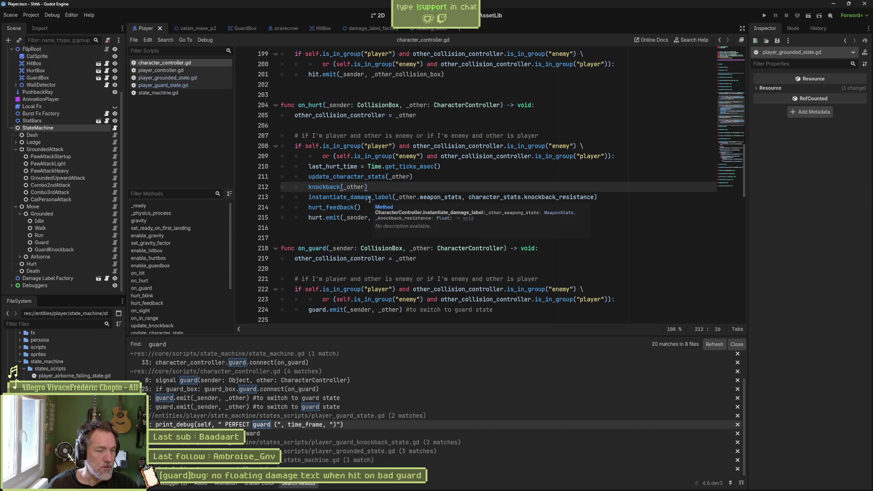
{"action": "double_click", "coordinate": [318, 75]}
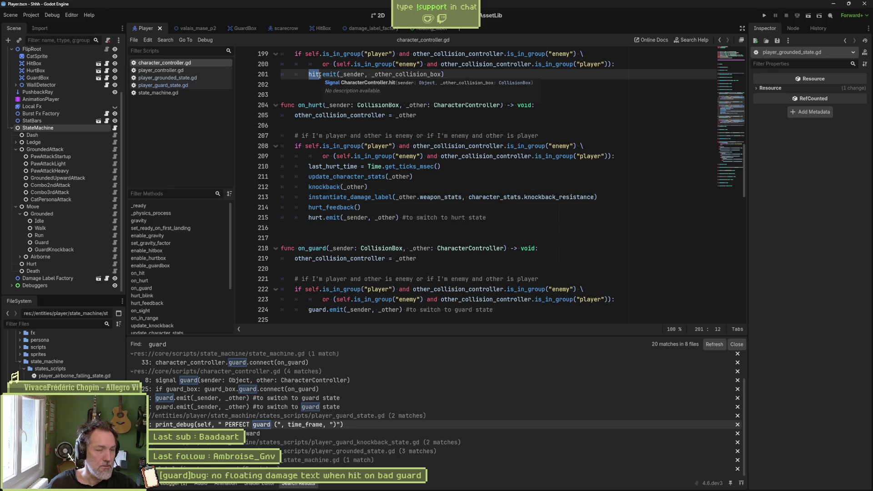
{"action": "mouse_move", "coordinate": [325, 74]}
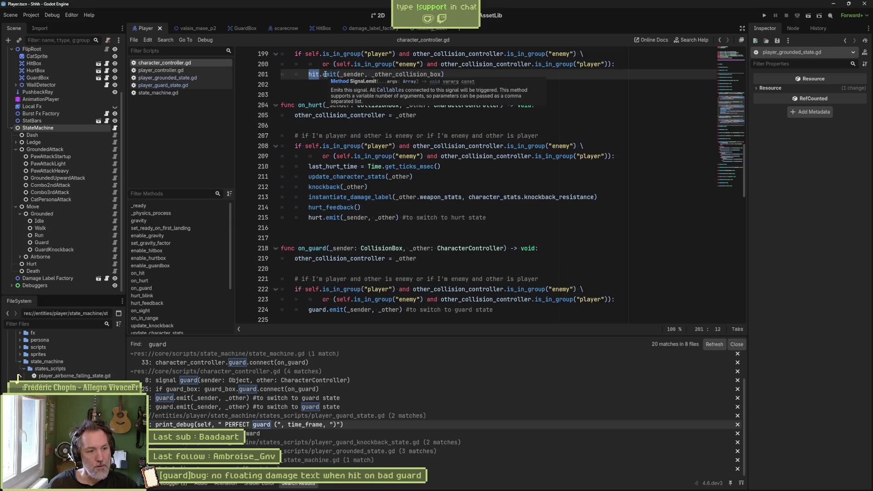
{"action": "left_click", "coordinate": [227, 93]}
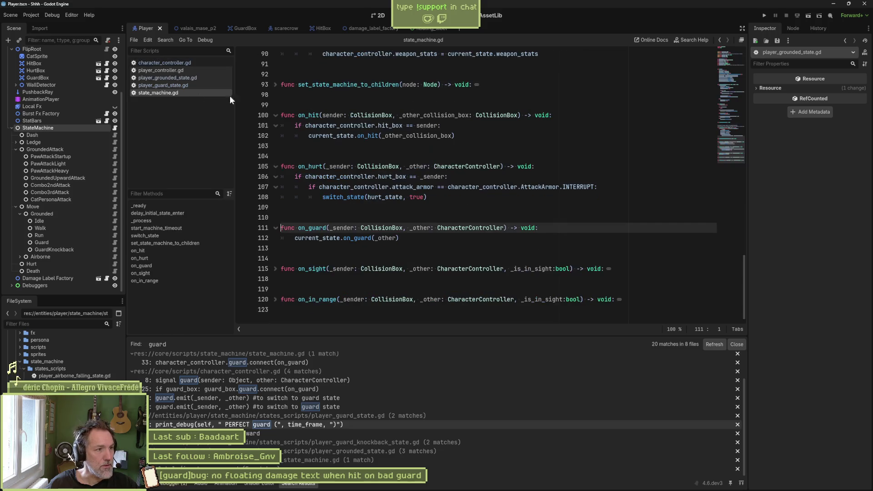
{"action": "left_click_drag", "start_coordinate": [308, 135], "coordinate": [379, 135]}
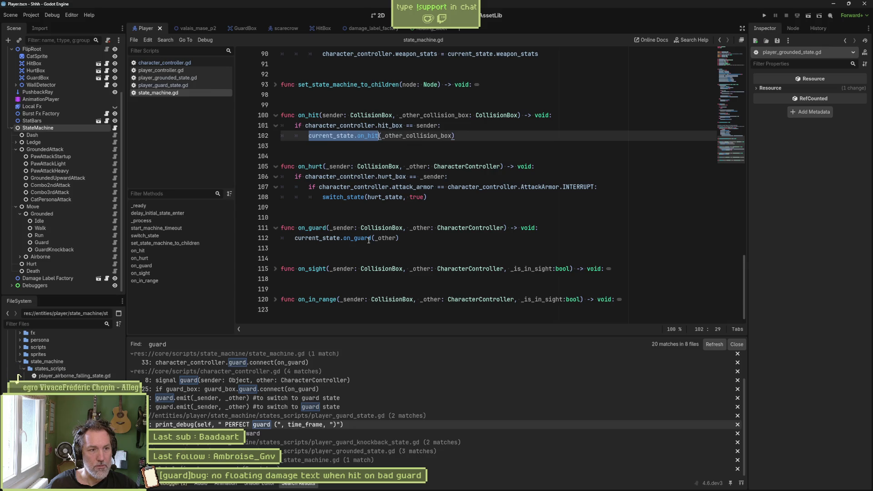
{"action": "mouse_move", "coordinate": [383, 136]}
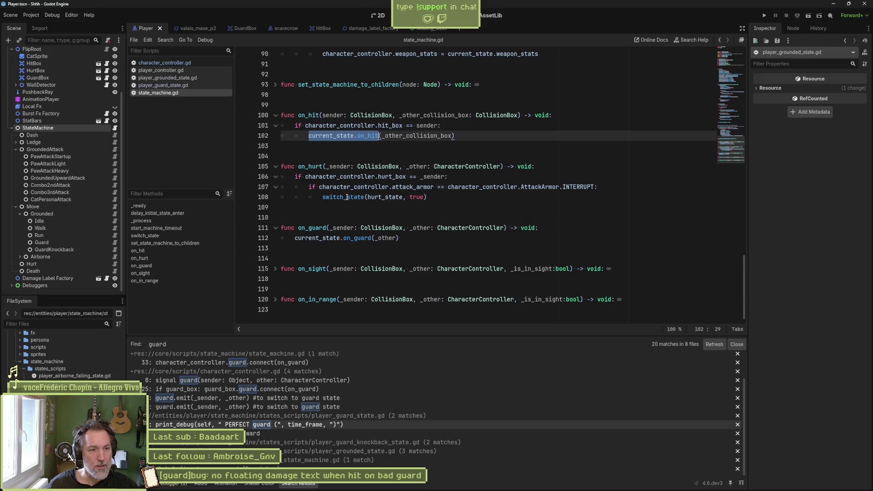
{"action": "left_click_drag", "start_coordinate": [324, 199], "coordinate": [424, 200]}
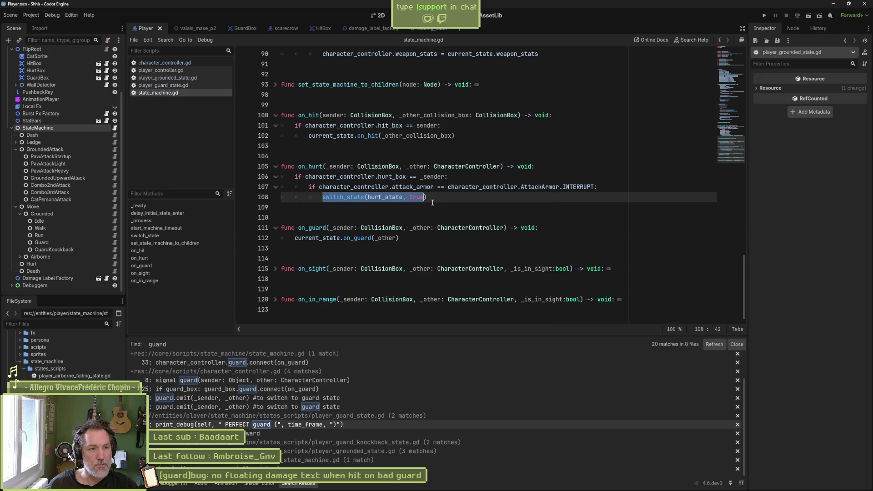
{"action": "mouse_move", "coordinate": [737, 144]}
{"action": "left_mouse_down"}
{"action": "mouse_move", "coordinate": [746, 52]}
{"action": "mouse_move", "coordinate": [723, 143]}
{"action": "left_mouse_up"}
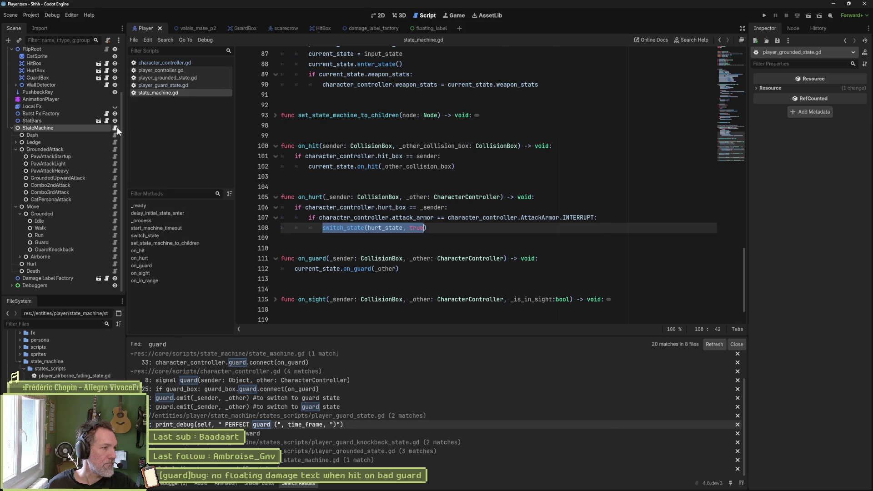
{"action": "left_click", "coordinate": [115, 263]}
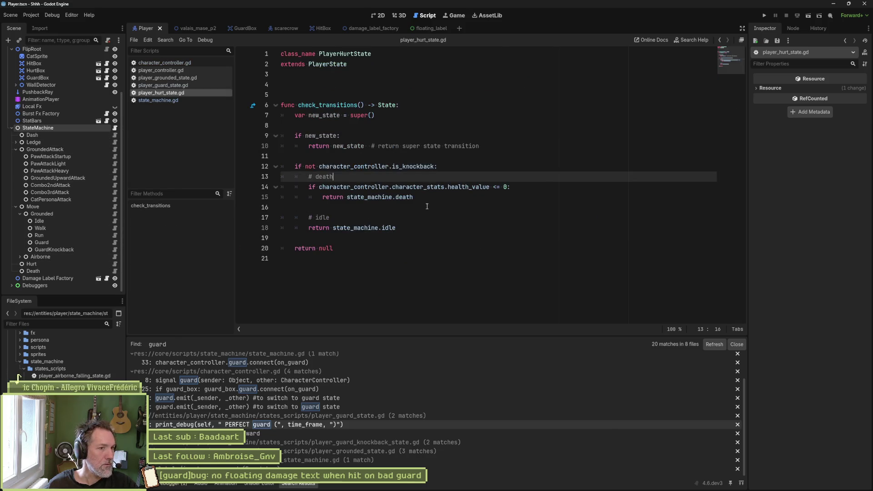
Inspect the is_knockback check block in player_hurt_state.gd's check_transitions
{"action": "double_click", "coordinate": [417, 167]}
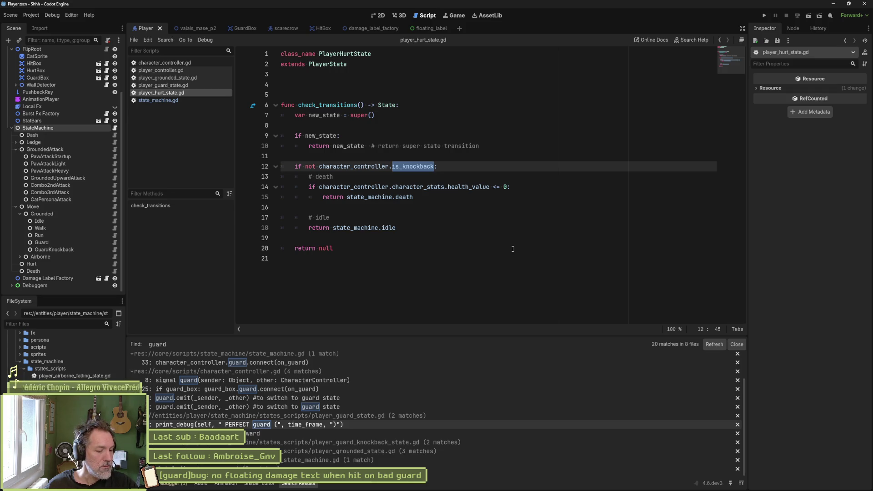
{"action": "left_click_drag", "start_coordinate": [378, 168], "coordinate": [378, 228]}
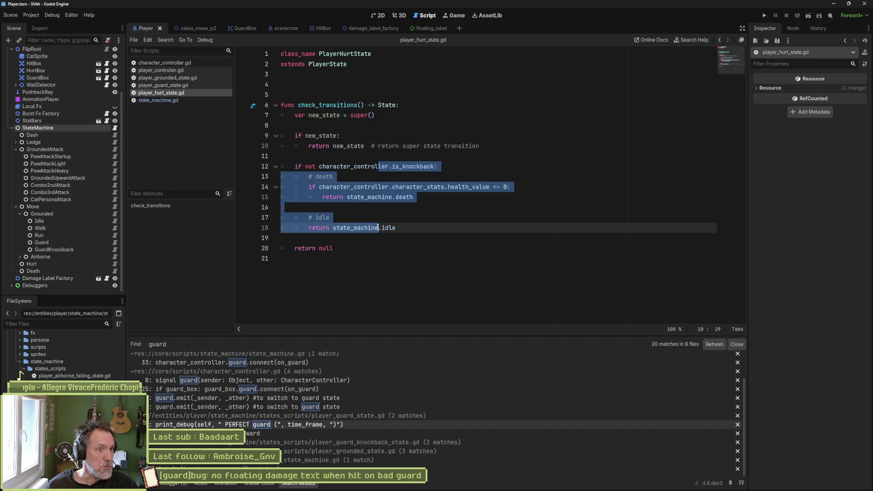
{"action": "left_click", "coordinate": [431, 205]}
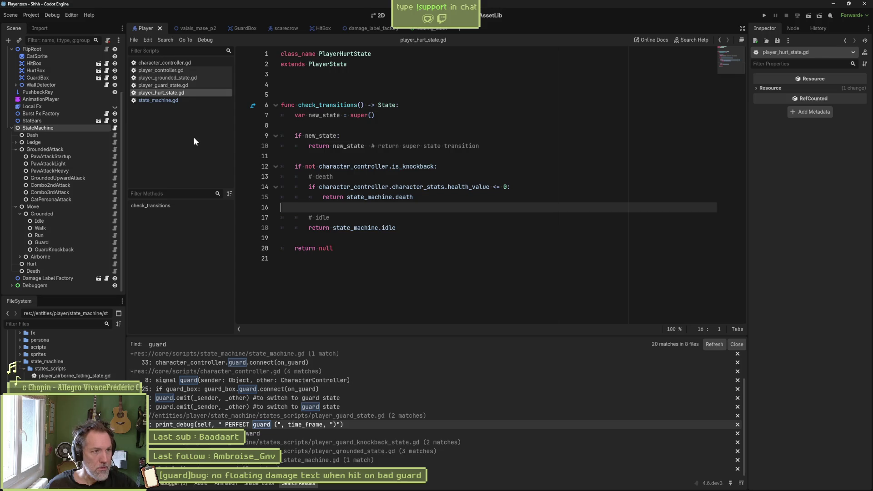
Glance at player_guard_state.gd and the hurt state, then return to character_controller.gd
{"action": "left_click", "coordinate": [182, 85]}
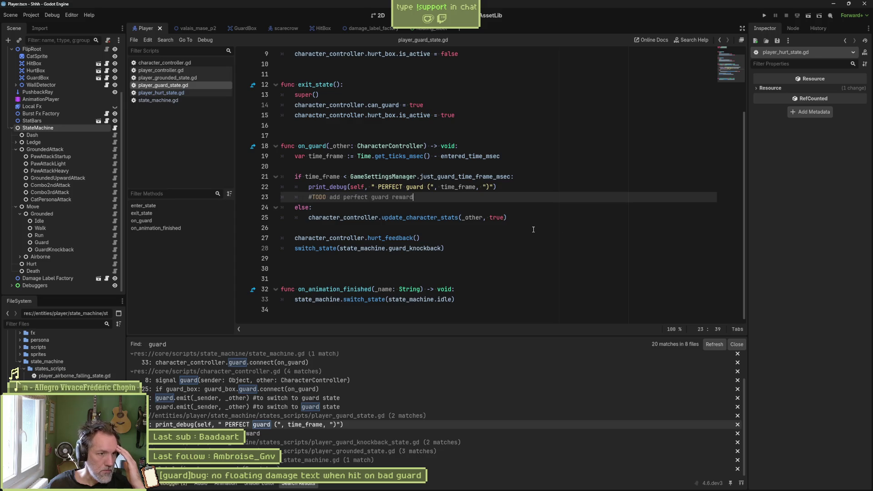
{"action": "left_click", "coordinate": [203, 93]}
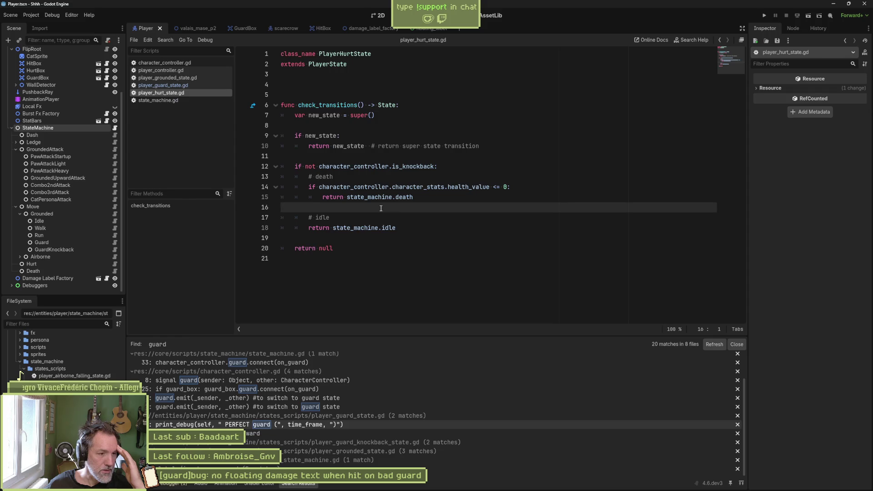
{"action": "left_click", "coordinate": [162, 63]}
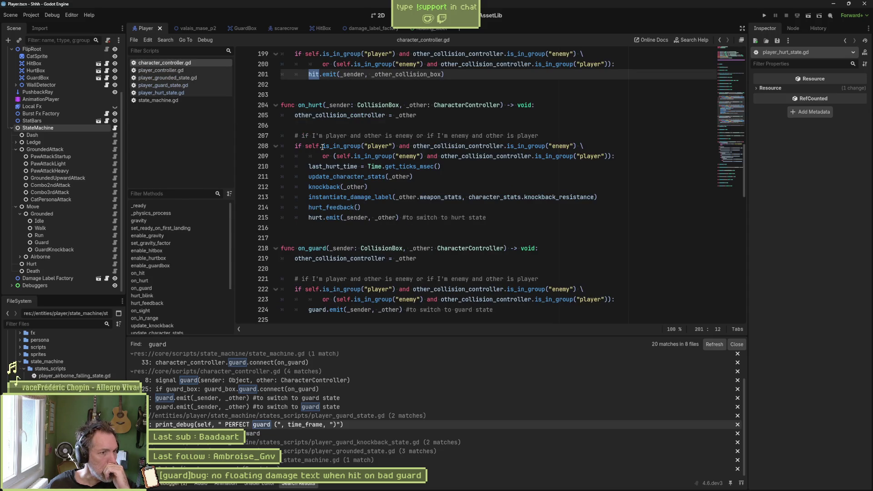
Search all project files for 'hurt' from line 215's hurt reference
{"action": "double_click", "coordinate": [317, 219]}
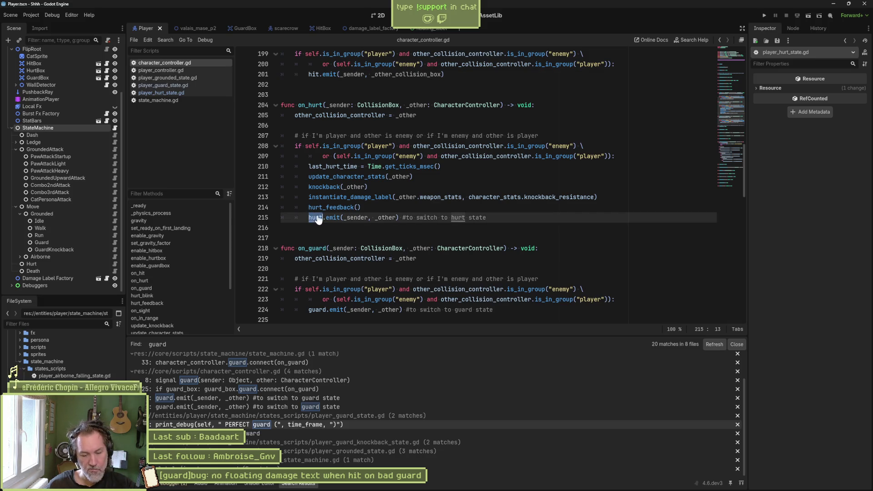
{"action": "key", "text": "ctrl+shift+f"}
{"action": "left_click", "coordinate": [449, 280]}
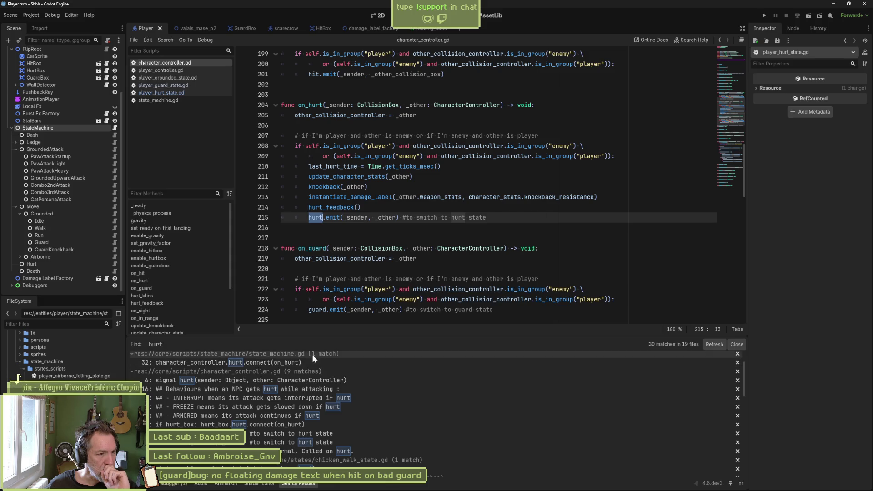
Jump to the on_hurt definition in state_machine.gd and select its body
{"action": "left_click", "coordinate": [300, 361]}
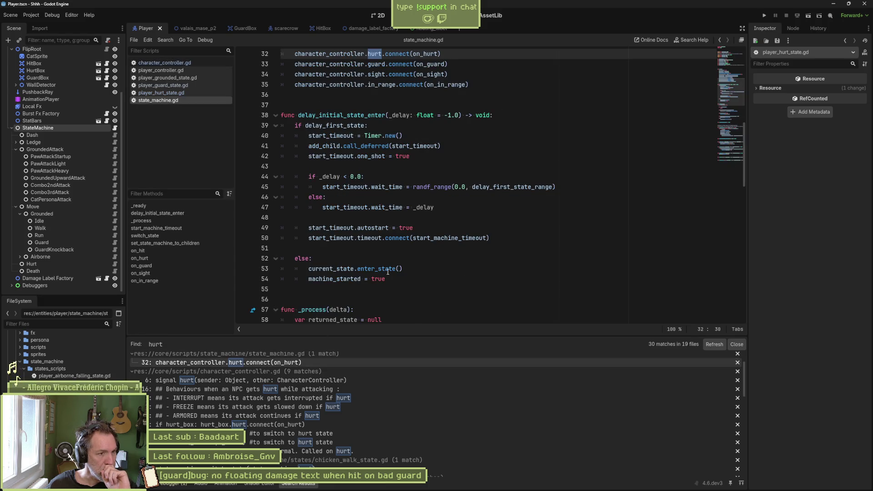
{"action": "left_click", "coordinate": [427, 54], "text": "ctrl"}
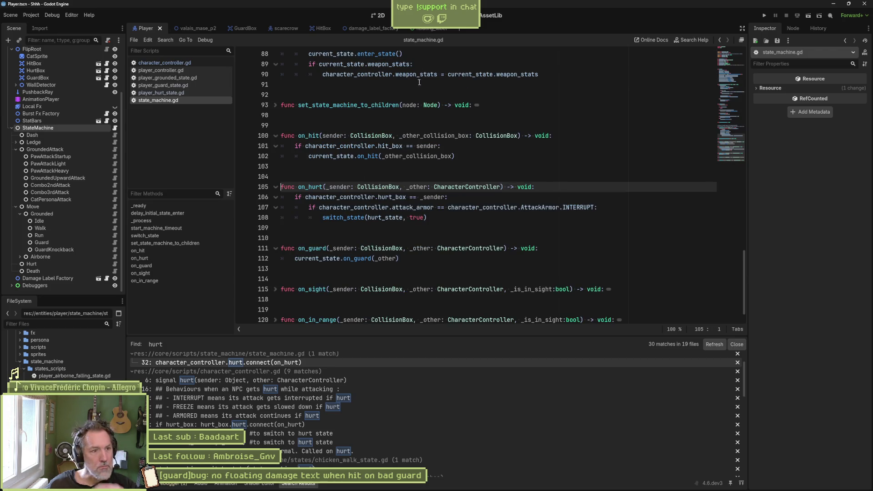
{"action": "left_click_drag", "start_coordinate": [430, 218], "coordinate": [271, 186]}
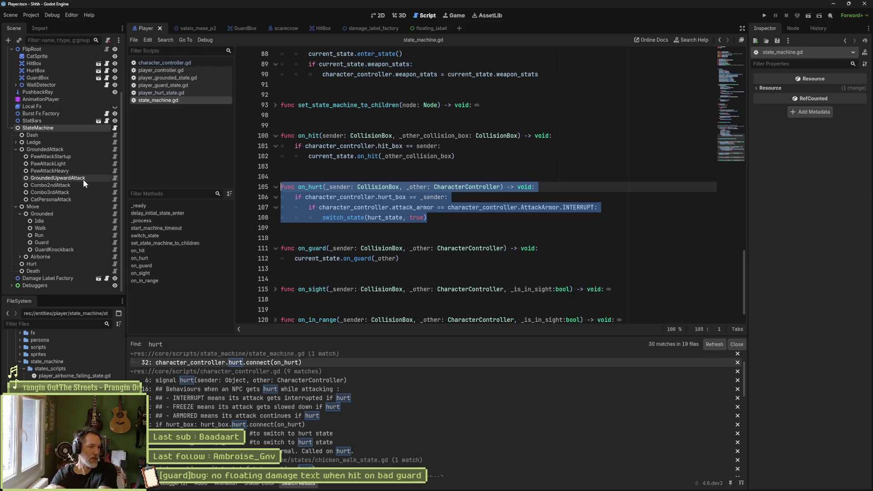
Open the Guard node's script, review on_guard and highlight the update_character_stats call
{"action": "left_click", "coordinate": [114, 241]}
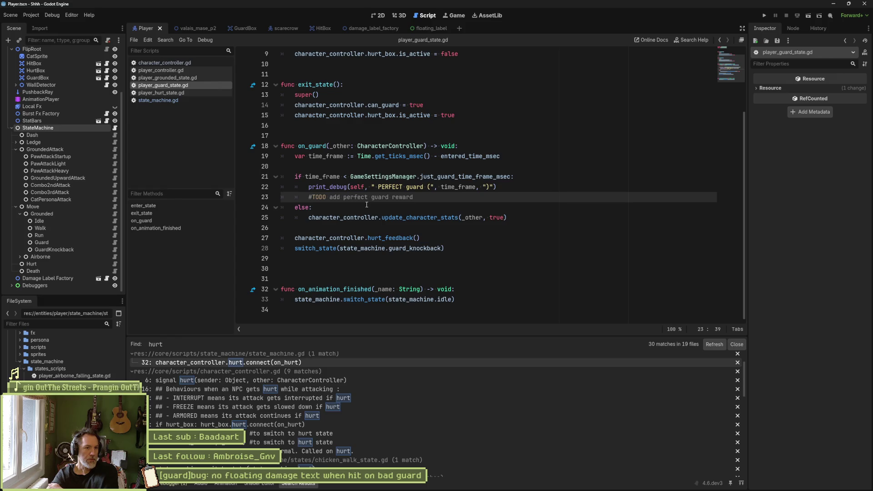
{"action": "mouse_move", "coordinate": [319, 145]}
{"action": "left_mouse_down"}
{"action": "mouse_move", "coordinate": [320, 177]}
{"action": "mouse_move", "coordinate": [359, 244]}
{"action": "left_mouse_up"}
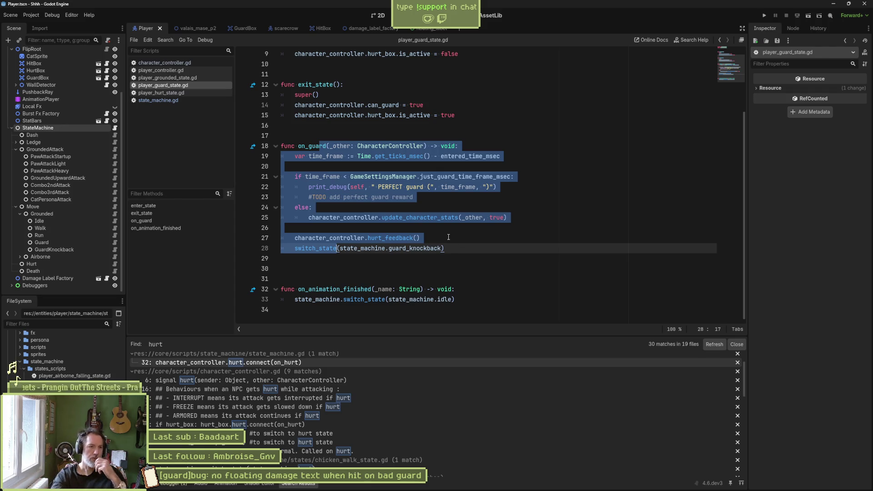
{"action": "scroll", "coordinate": [438, 178], "scroll_direction": "up", "scroll_amount": 3}
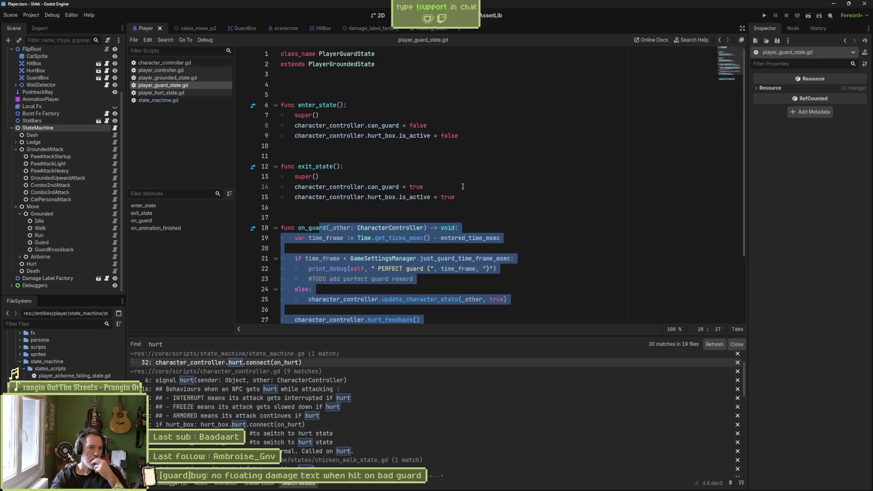
{"action": "scroll", "coordinate": [522, 188], "scroll_direction": "down", "scroll_amount": 2}
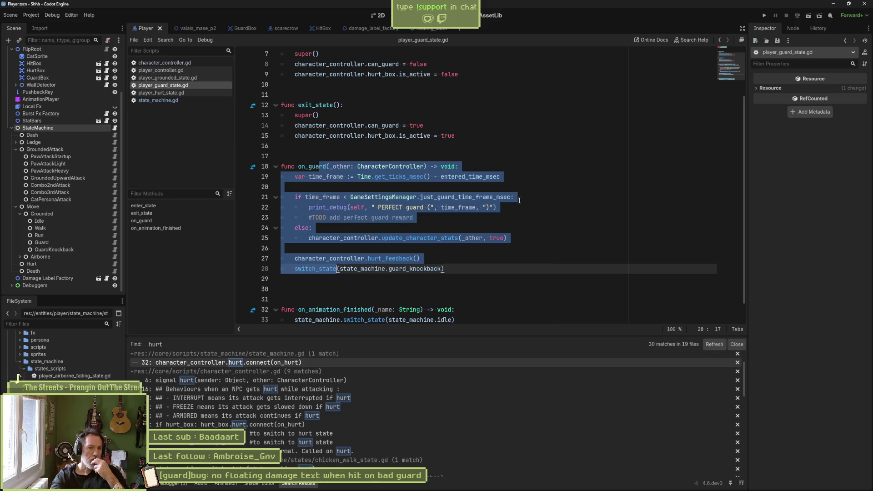
{"action": "double_click", "coordinate": [437, 237]}
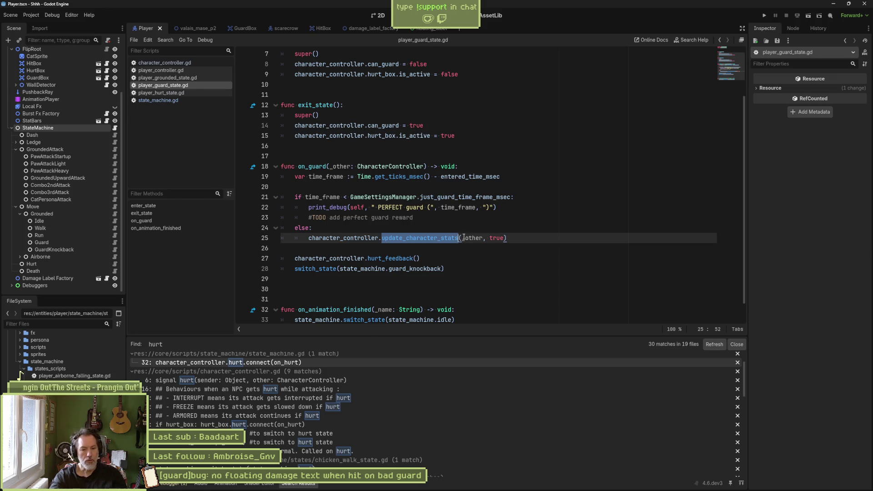
{"action": "mouse_move", "coordinate": [458, 234]}
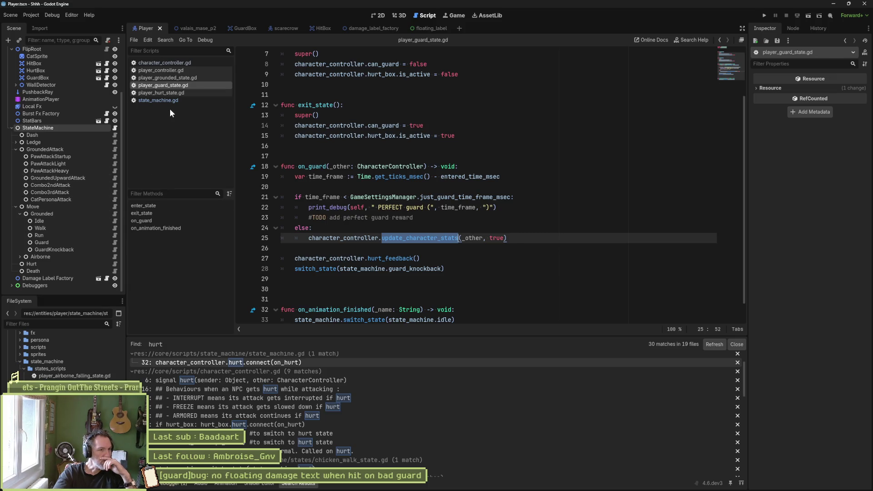
{"action": "key", "text": "shift+alt+o"}
Open state.gd via Quick Open and browse to its enter_state function
{"action": "type", "text": "state.gd"}
{"action": "key", "text": "Return"}
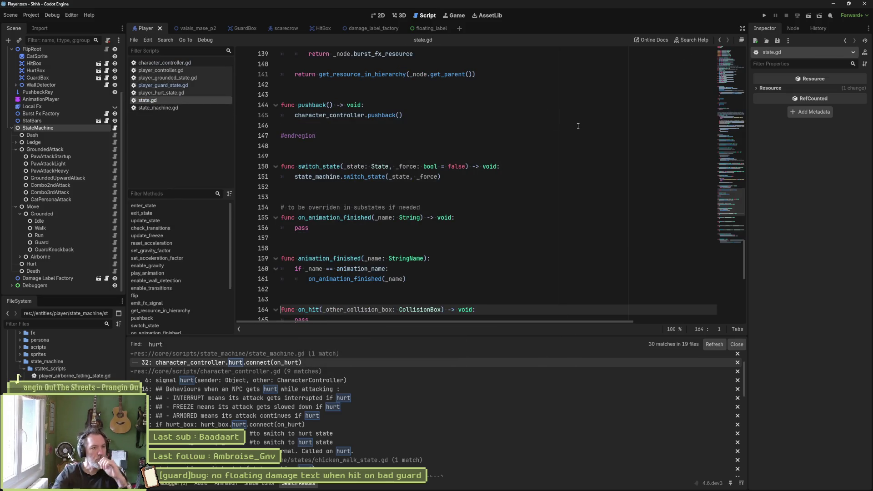
{"action": "left_click", "coordinate": [203, 206]}
{"action": "scroll", "coordinate": [408, 203], "scroll_direction": "up", "scroll_amount": 6}
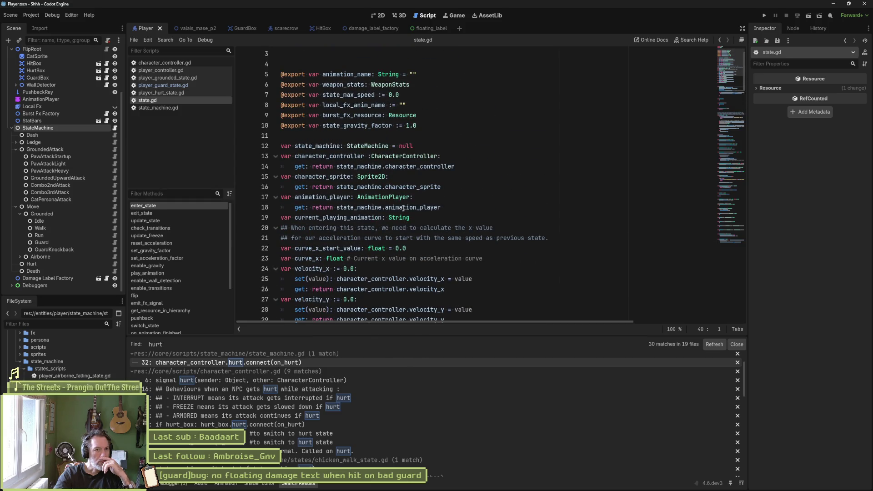
{"action": "scroll", "coordinate": [404, 209], "scroll_direction": "up", "scroll_amount": 1}
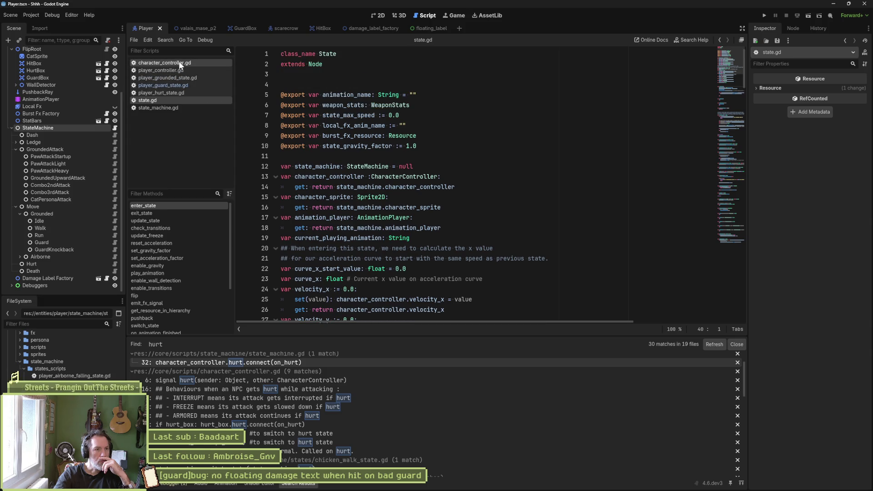
View player_controller.gd from the top, then character_controller.gd from the top
{"action": "left_click", "coordinate": [168, 70]}
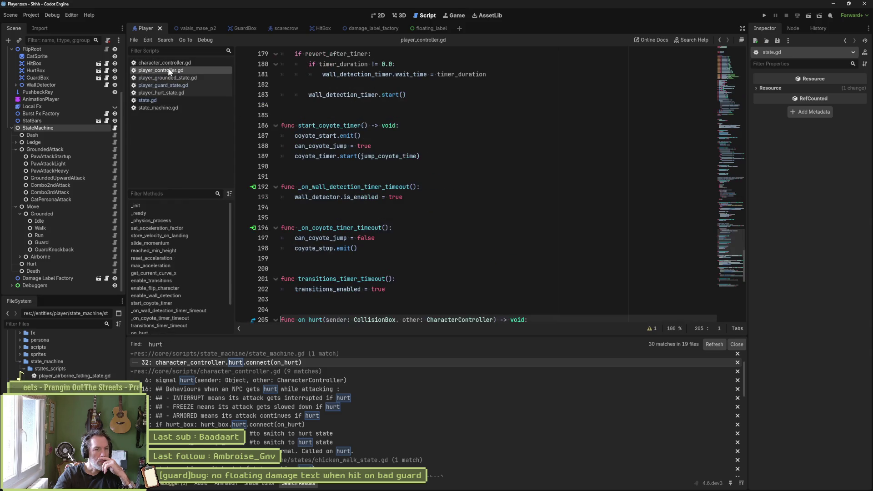
{"action": "left_click", "coordinate": [722, 77]}
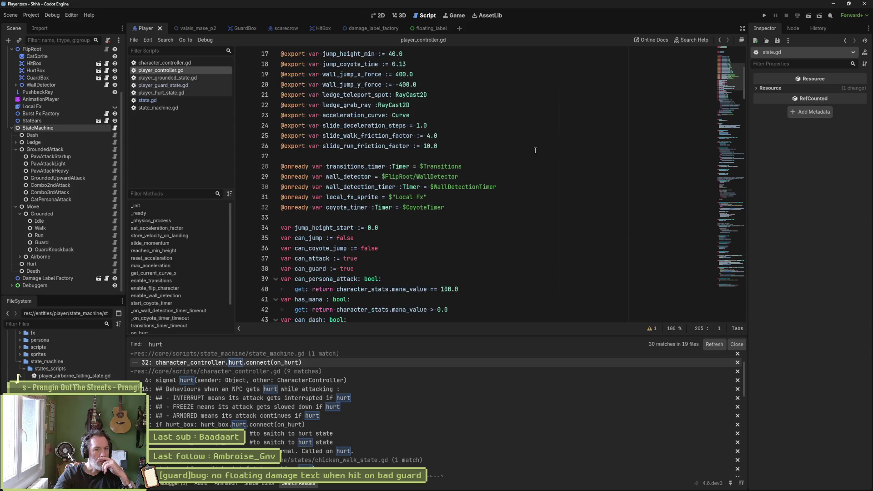
{"action": "scroll", "coordinate": [534, 151], "scroll_direction": "down", "scroll_amount": 10}
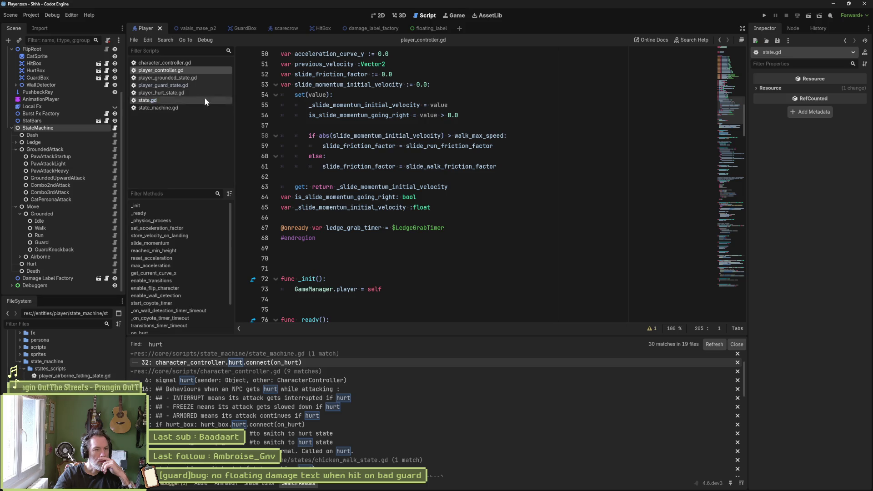
{"action": "left_click", "coordinate": [163, 62]}
{"action": "left_click", "coordinate": [727, 56]}
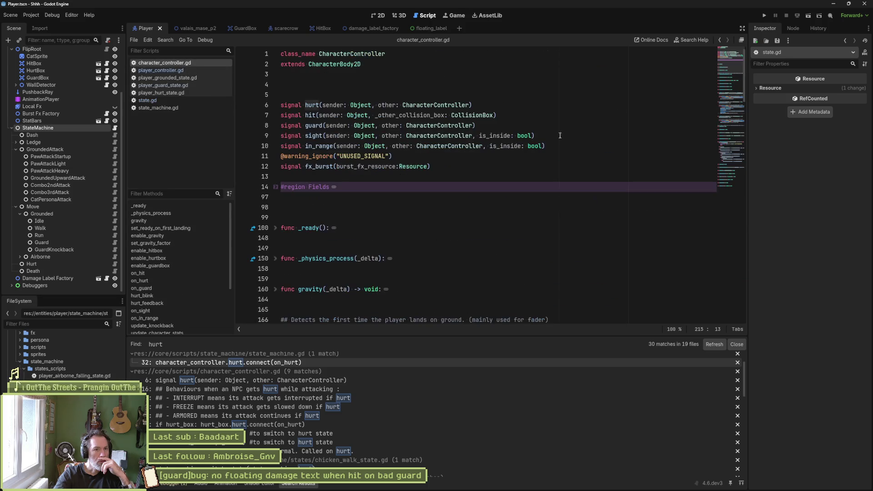
Unfold the Fields region on line 14, scroll its variables, then reopen player_guard_state.gd
{"action": "left_click", "coordinate": [276, 187]}
{"action": "scroll", "coordinate": [400, 248], "scroll_direction": "down", "scroll_amount": 6}
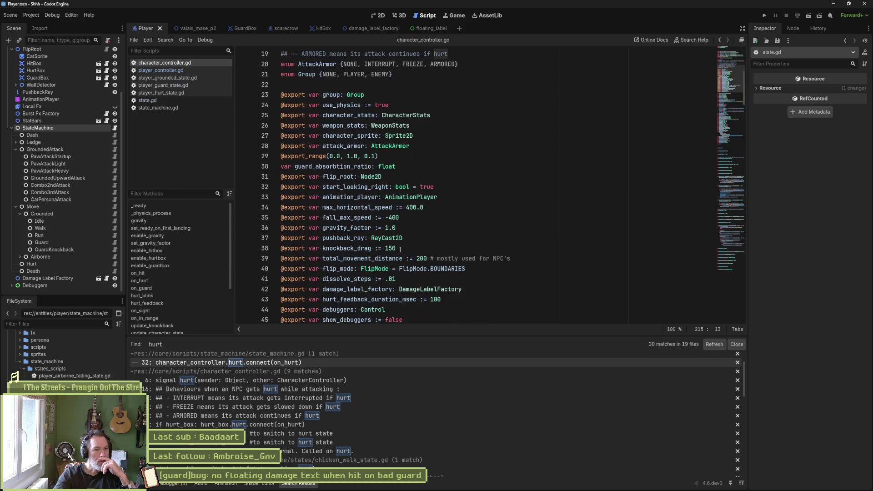
{"action": "scroll", "coordinate": [400, 249], "scroll_direction": "down", "scroll_amount": 6}
{"action": "scroll", "coordinate": [398, 237], "scroll_direction": "down", "scroll_amount": 12}
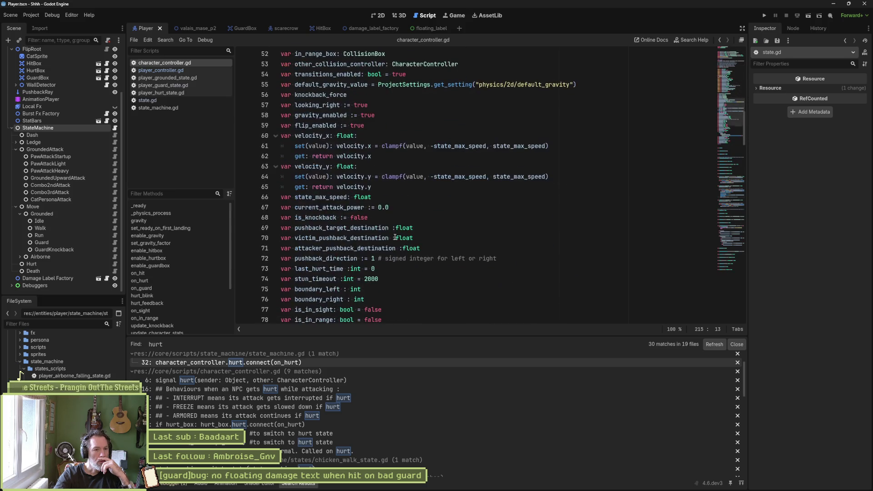
{"action": "scroll", "coordinate": [335, 250], "scroll_direction": "down", "scroll_amount": 2}
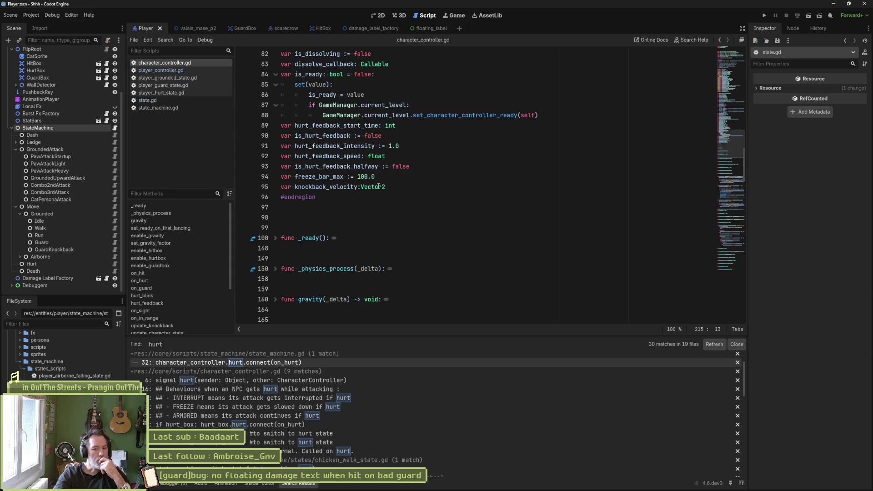
{"action": "mouse_move", "coordinate": [369, 188]}
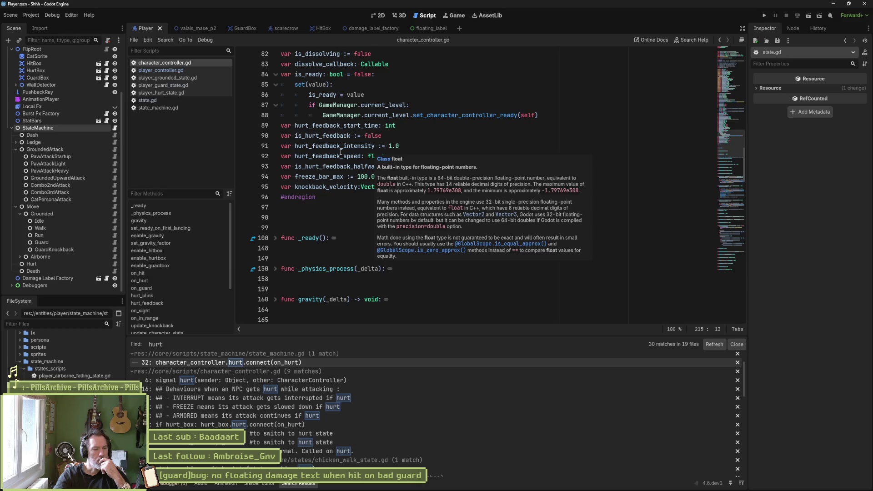
{"action": "left_click", "coordinate": [115, 245]}
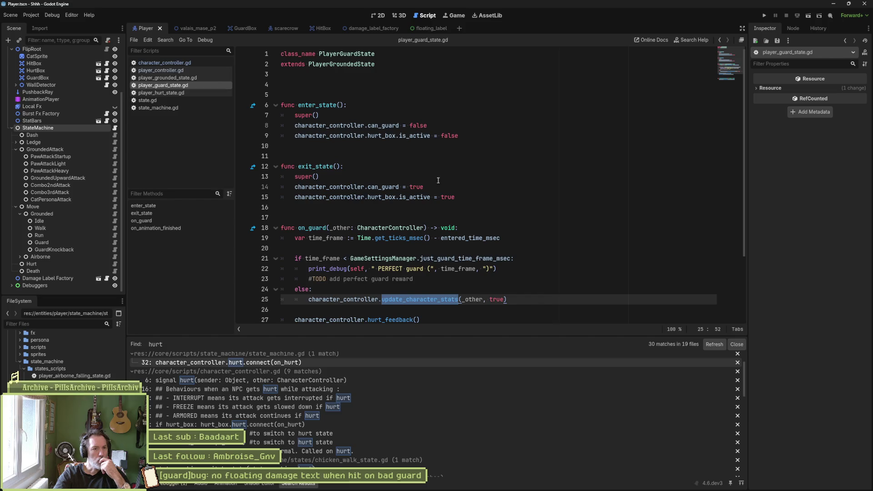
Open player_guard_knockback_state.gd, then player_grounded_state.gd scrolled to the top
{"action": "left_click", "coordinate": [114, 249]}
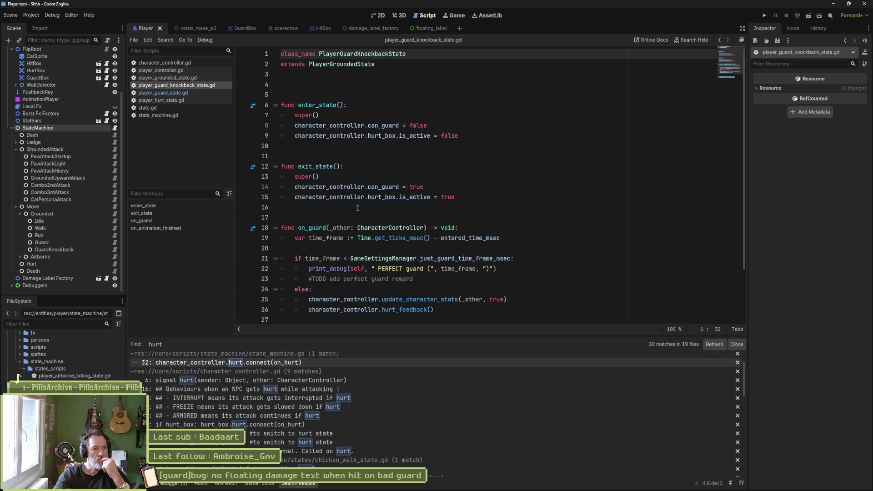
{"action": "left_click", "coordinate": [114, 214]}
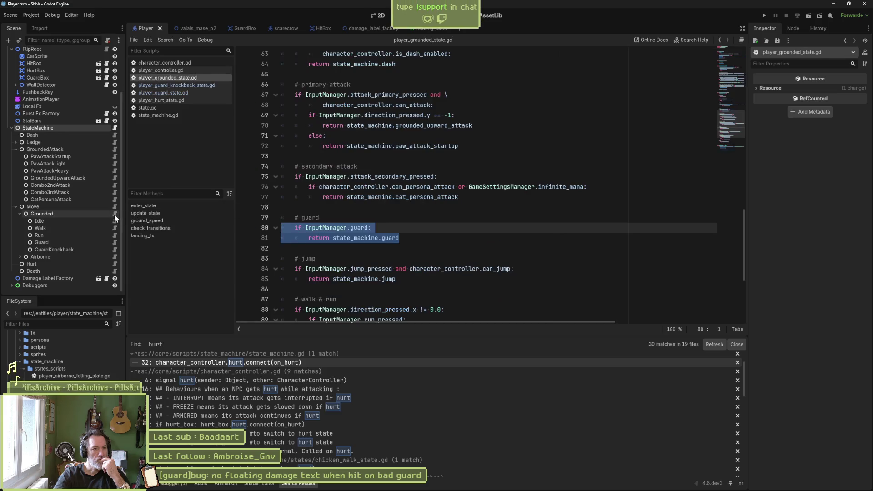
{"action": "left_click", "coordinate": [731, 61]}
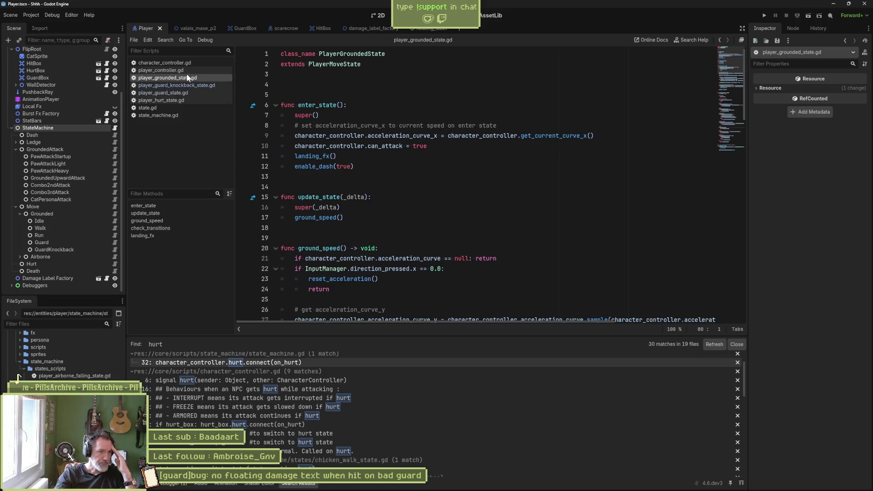
Return from player_grounded_state.gd to character_controller.gd via the script list
{"action": "left_click", "coordinate": [195, 62]}
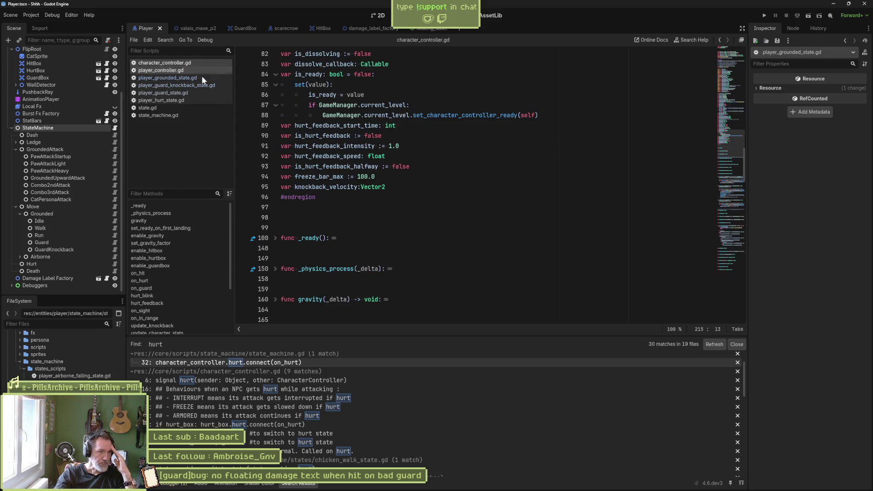
Jump to on_guard in character_controller.gd and select its other_collision_controller assignment on line 219
{"action": "left_click", "coordinate": [170, 287]}
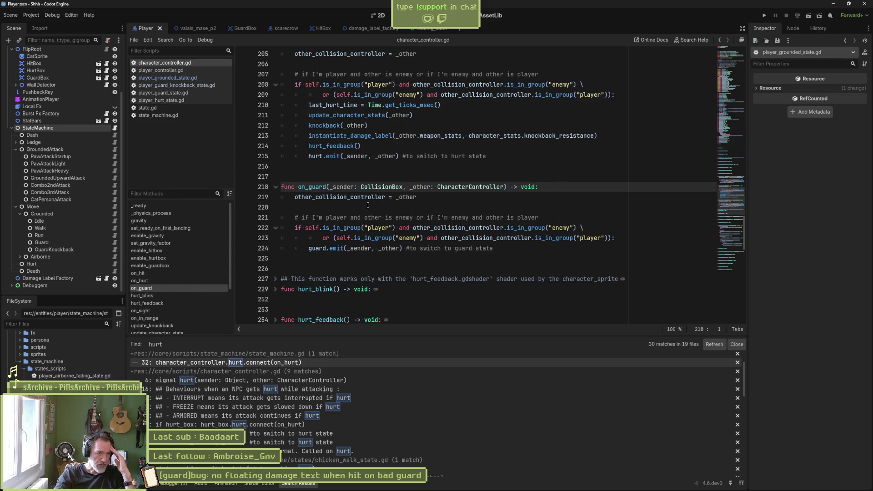
{"action": "left_click", "coordinate": [430, 198]}
{"action": "left_click_drag", "start_coordinate": [429, 198], "coordinate": [298, 198]}
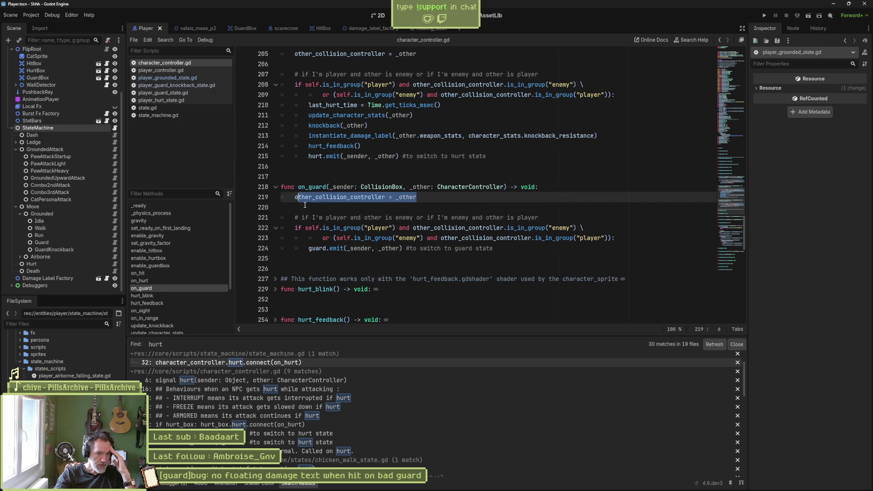
{"action": "key", "text": "shift+Left"}
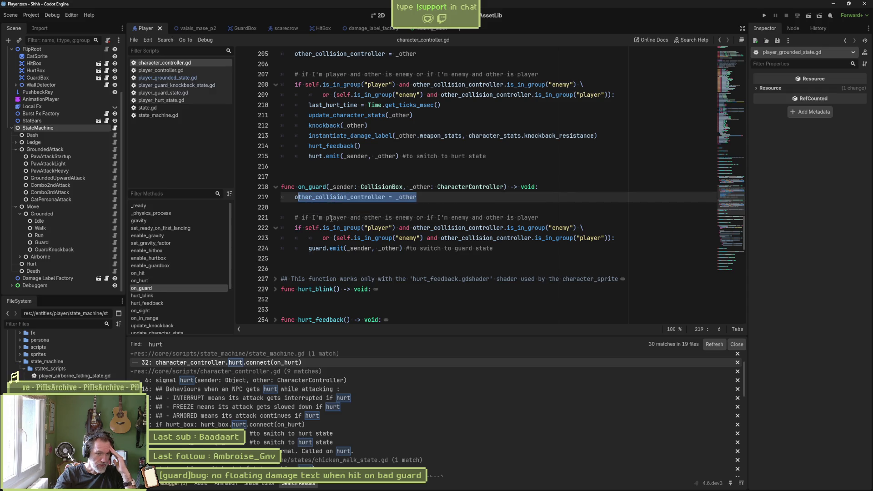
Go back to the on_guard call in state_machine.gd, then open the Guard node's player_guard_state.gd
{"action": "key", "text": "alt+Left"}
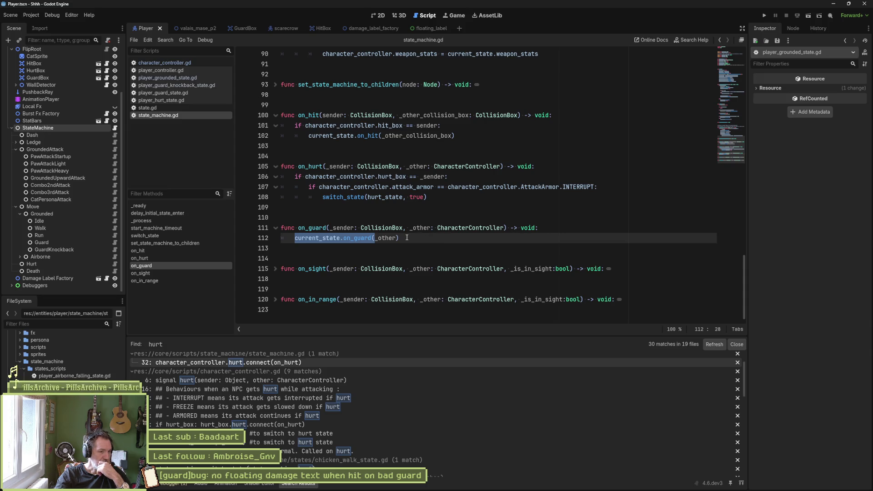
{"action": "left_click", "coordinate": [57, 242]}
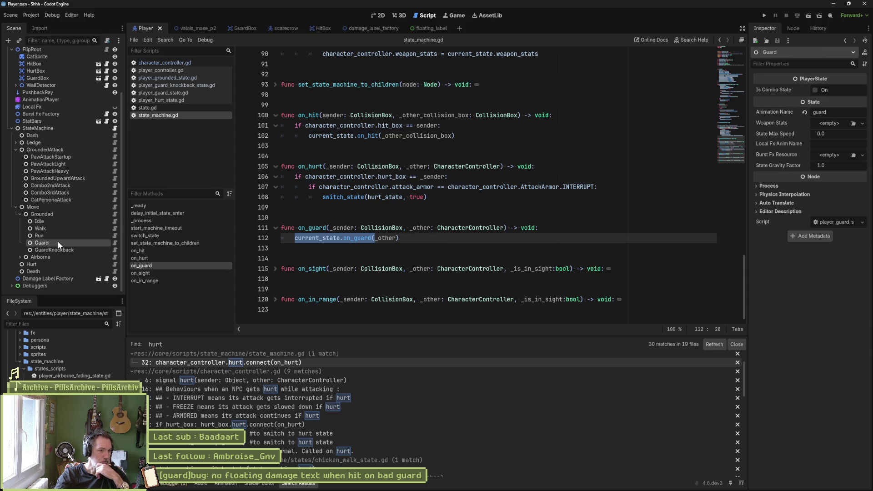
{"action": "left_click", "coordinate": [114, 243]}
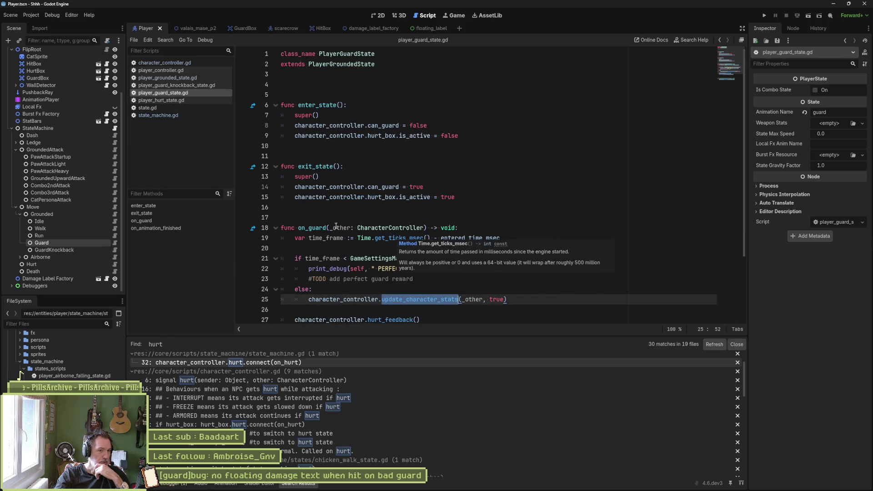
Inspect the just-guard time-frame calculation and entered_time_msec on line 19 of player_guard_state.gd
{"action": "left_click_drag", "start_coordinate": [296, 237], "coordinate": [508, 239]}
{"action": "left_click", "coordinate": [476, 238]}
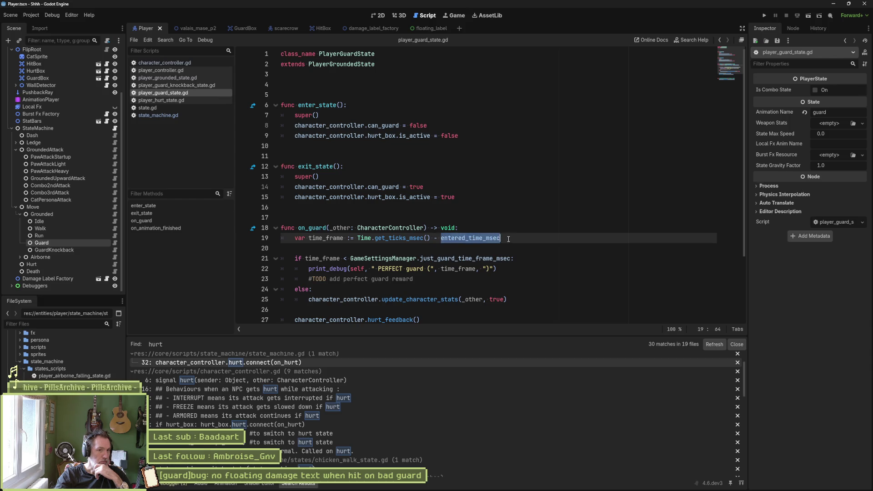
{"action": "scroll", "coordinate": [486, 246], "scroll_direction": "down", "scroll_amount": 2}
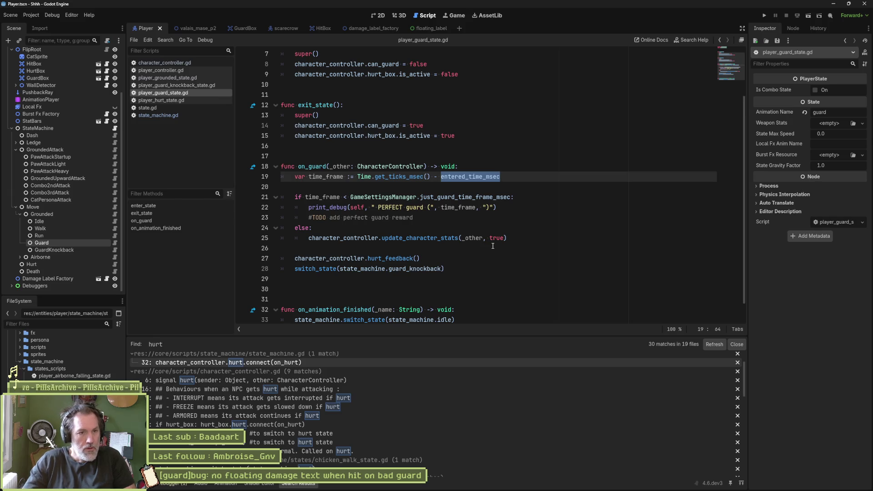
Read on_guard's body, comparing the character_controller calls on lines 25 and 27
{"action": "left_click_drag", "start_coordinate": [365, 174], "coordinate": [373, 272]}
{"action": "left_click", "coordinate": [357, 238]}
{"action": "double_click", "coordinate": [357, 238]}
{"action": "double_click", "coordinate": [355, 258]}
{"action": "double_click", "coordinate": [357, 238]}
{"action": "double_click", "coordinate": [355, 258]}
{"action": "double_click", "coordinate": [357, 238]}
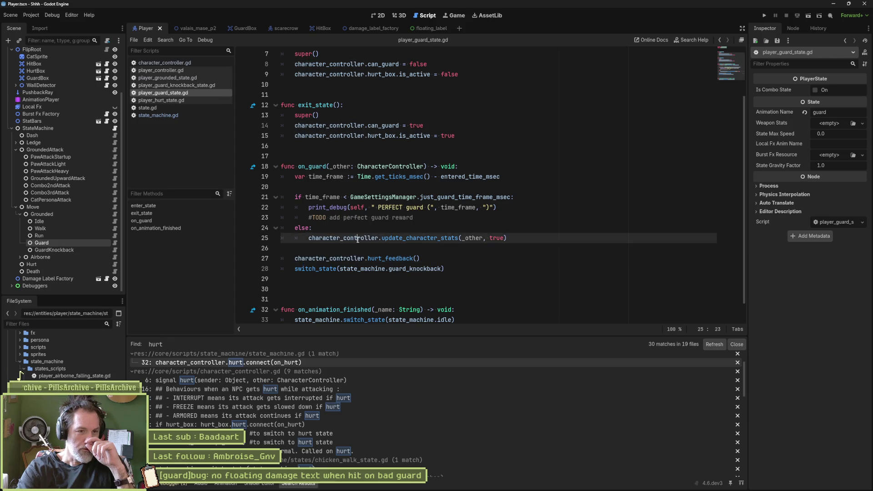
{"action": "double_click", "coordinate": [354, 258]}
{"action": "double_click", "coordinate": [358, 238]}
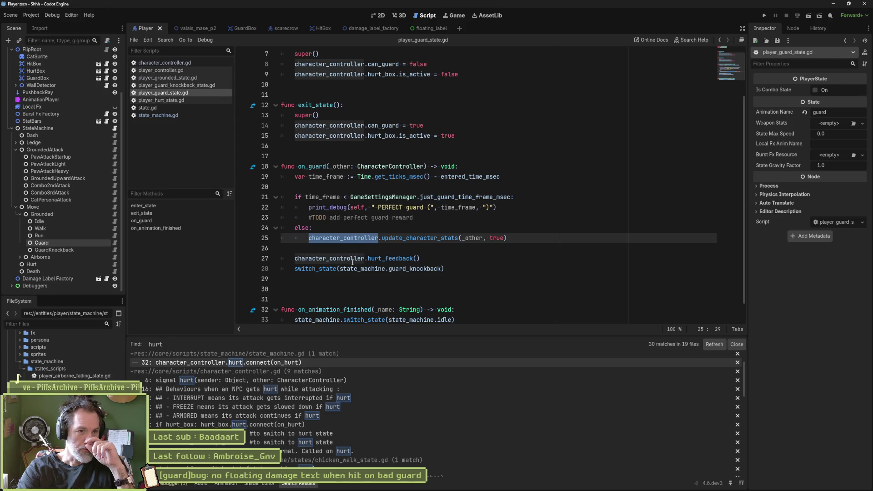
{"action": "double_click", "coordinate": [352, 258]}
{"action": "double_click", "coordinate": [357, 238]}
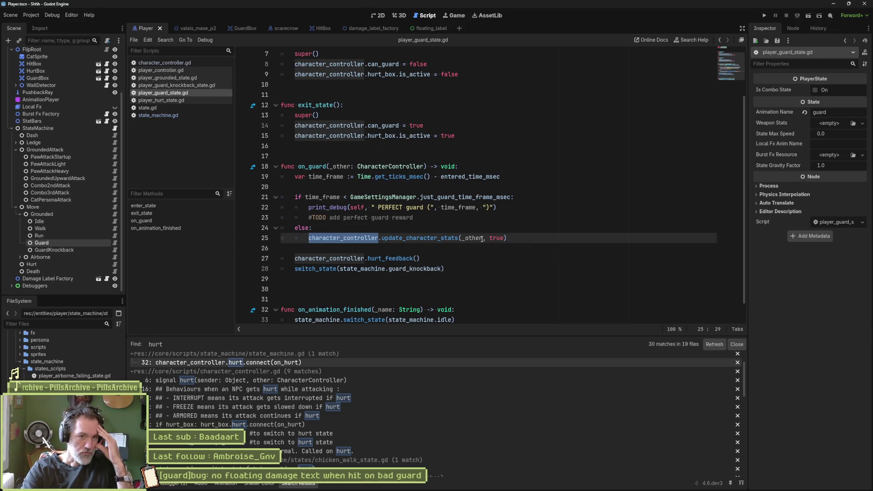
Check the _other and true arguments, then go to the update_character_stats definition
{"action": "double_click", "coordinate": [468, 238]}
{"action": "double_click", "coordinate": [397, 258]}
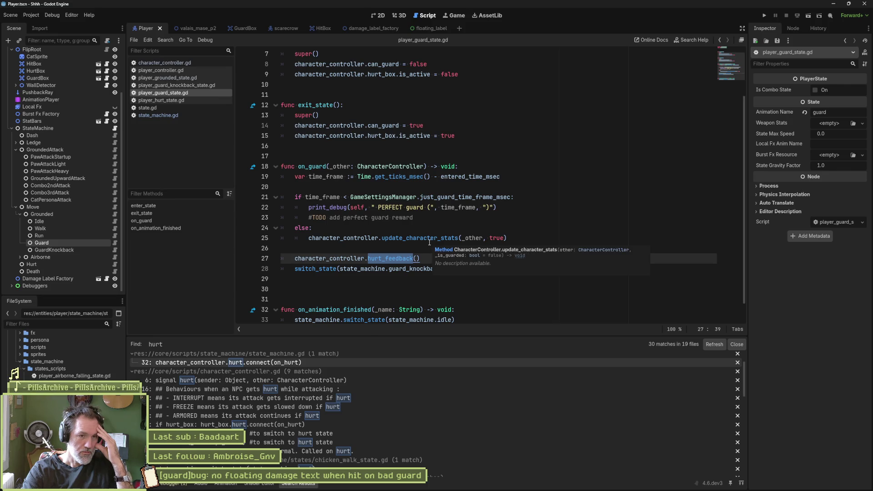
{"action": "left_click_drag", "start_coordinate": [504, 238], "coordinate": [462, 238]}
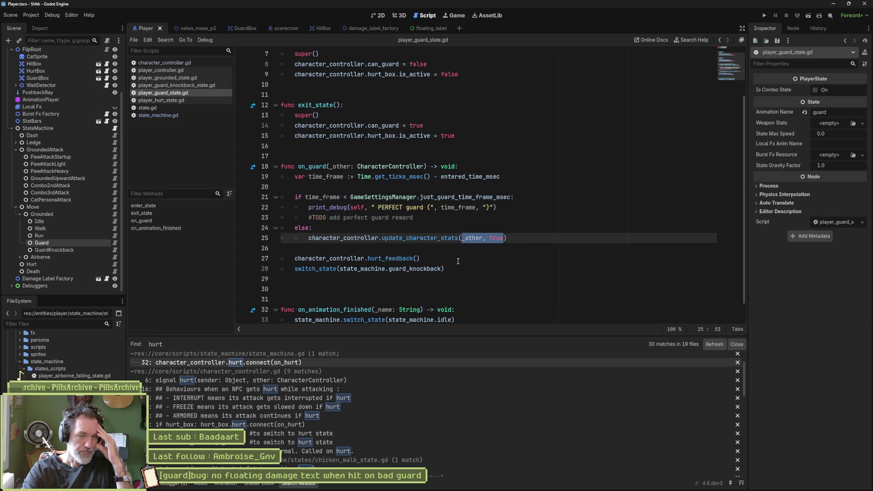
{"action": "left_click", "coordinate": [417, 242], "text": "ctrl"}
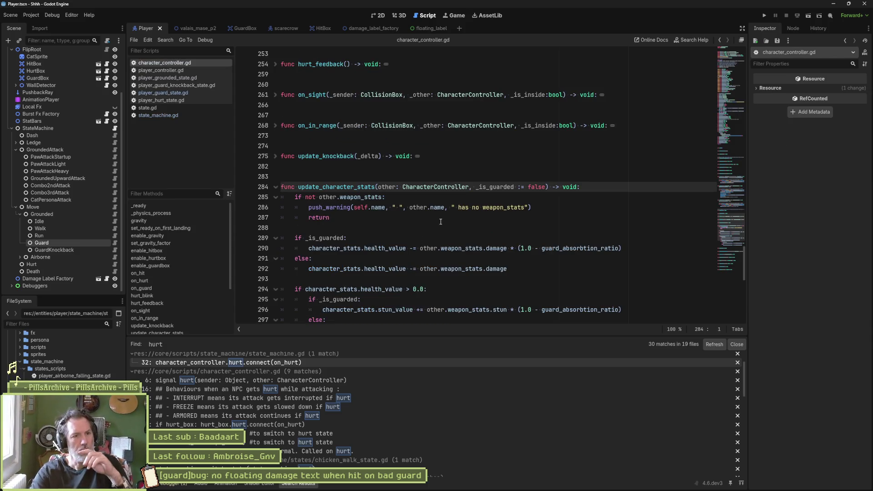
Trace every use of _is_guarded in update_character_stats, then return to the on_guard function
{"action": "double_click", "coordinate": [494, 187]}
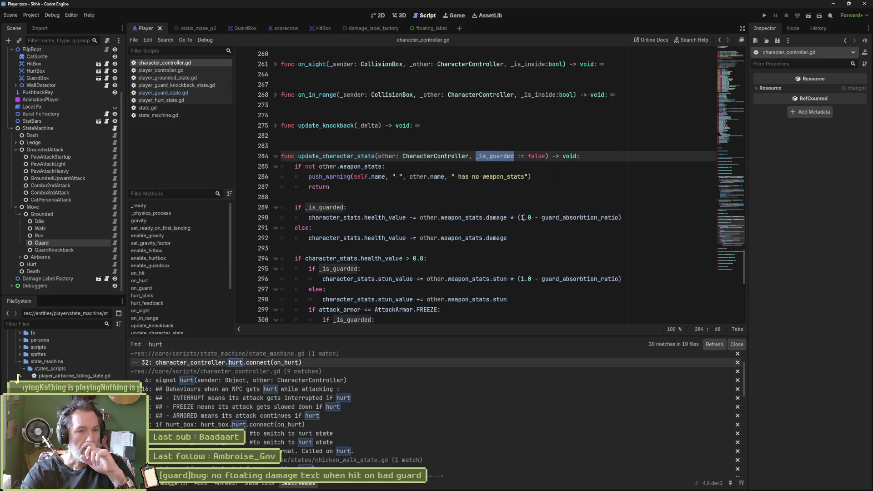
{"action": "scroll", "coordinate": [522, 217], "scroll_direction": "down", "scroll_amount": 3}
{"action": "scroll", "coordinate": [521, 218], "scroll_direction": "down", "scroll_amount": 2}
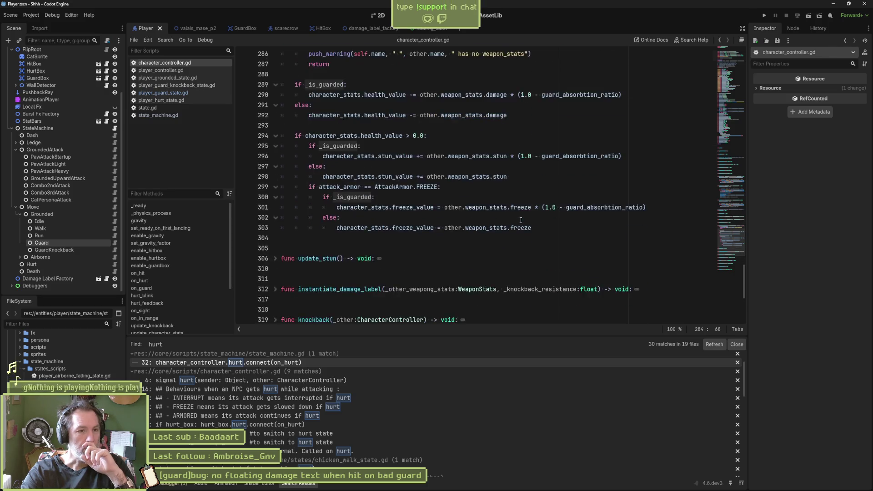
{"action": "scroll", "coordinate": [518, 216], "scroll_direction": "up", "scroll_amount": 3}
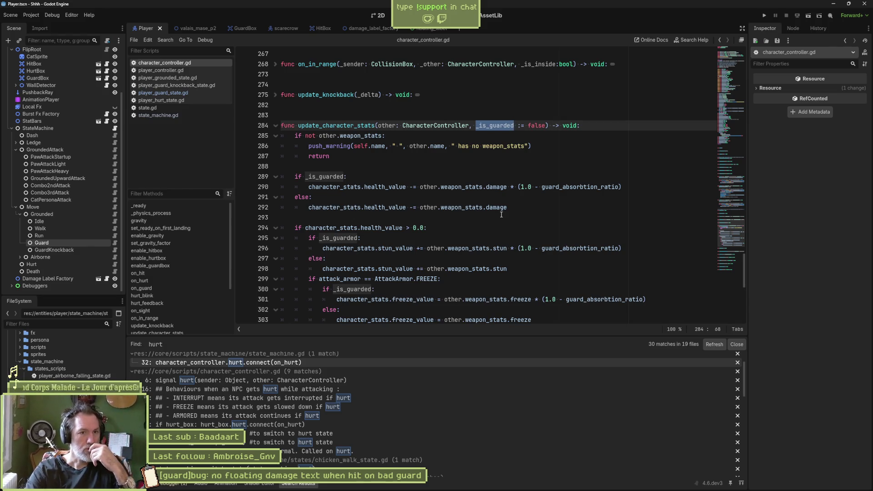
{"action": "mouse_move", "coordinate": [493, 209]}
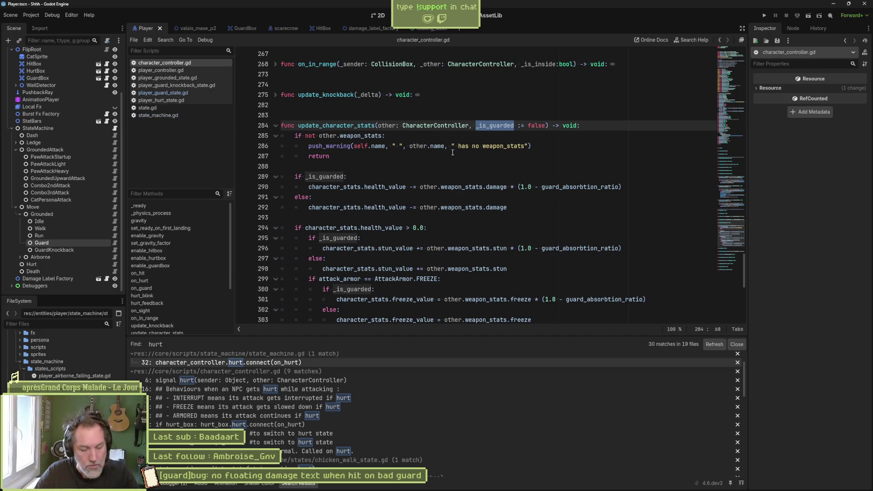
{"action": "key", "text": "alt+Left"}
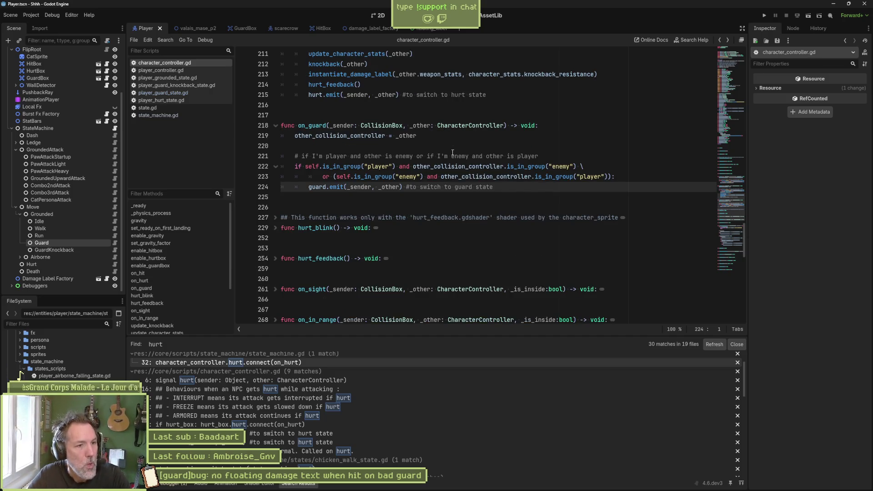
Copy on_hurt's stats update, knockback, damage label and hurt feedback calls (lines 211–214)
{"action": "key", "text": "alt+Right"}
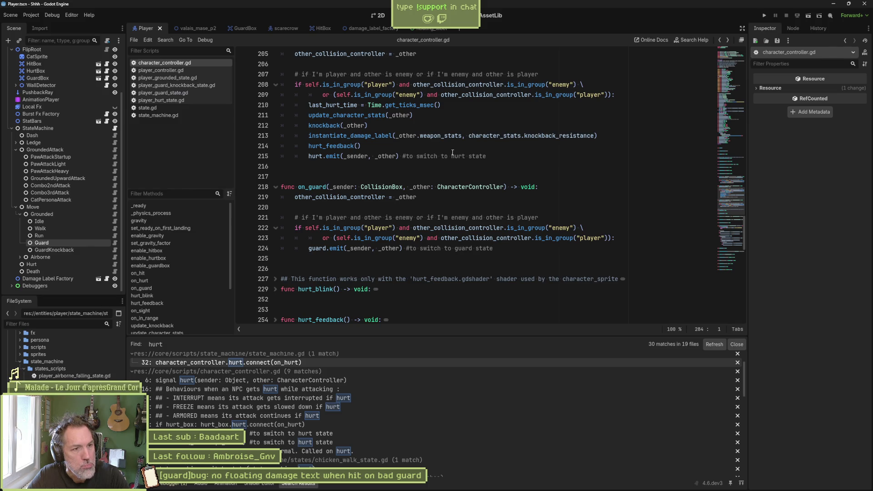
{"action": "mouse_move", "coordinate": [437, 113]}
{"action": "left_mouse_down"}
{"action": "mouse_move", "coordinate": [458, 105]}
{"action": "mouse_move", "coordinate": [452, 117]}
{"action": "left_mouse_up"}
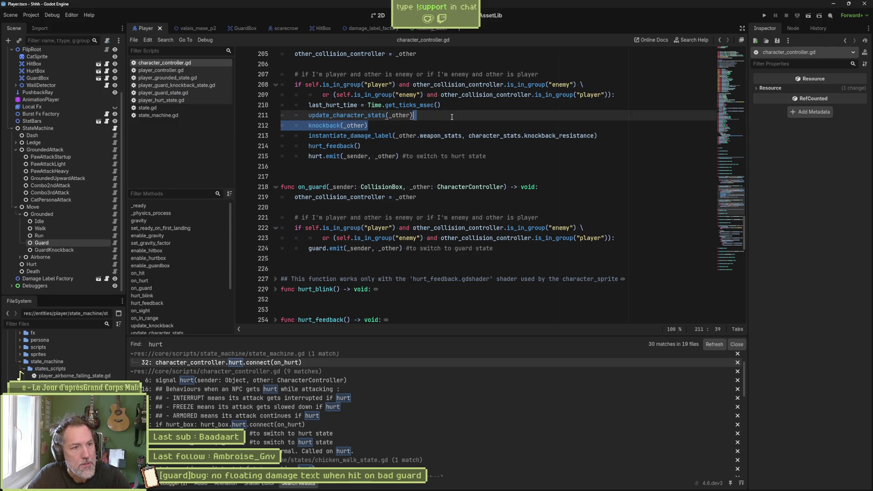
{"action": "left_click_drag", "start_coordinate": [607, 136], "coordinate": [607, 123]}
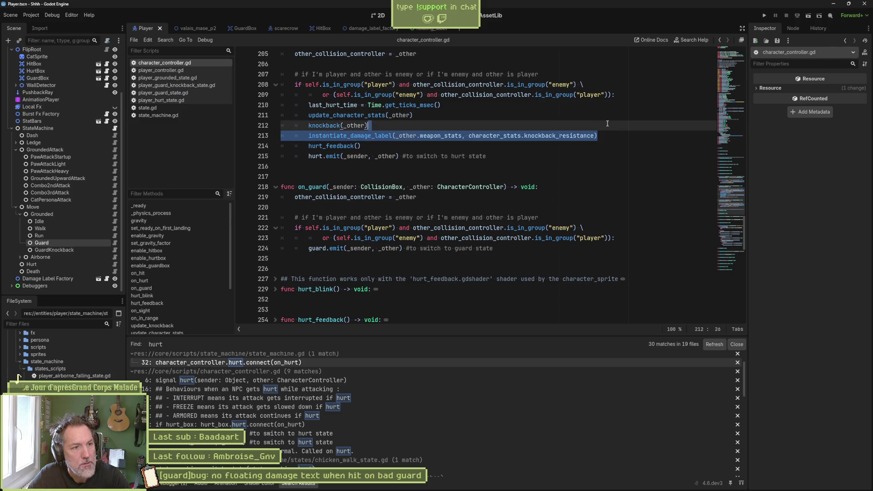
{"action": "left_click_drag", "start_coordinate": [458, 145], "coordinate": [482, 108]}
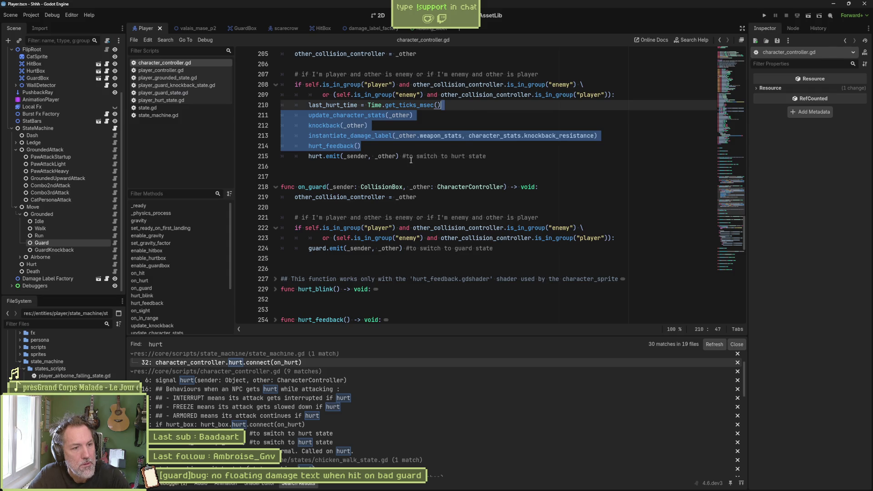
{"action": "key", "text": "ctrl+c"}
Paste the four calls into on_guard after line 223, comment them out, and save
{"action": "left_click", "coordinate": [618, 238]}
{"action": "key", "text": "ctrl+v"}
{"action": "left_click", "coordinate": [362, 248]}
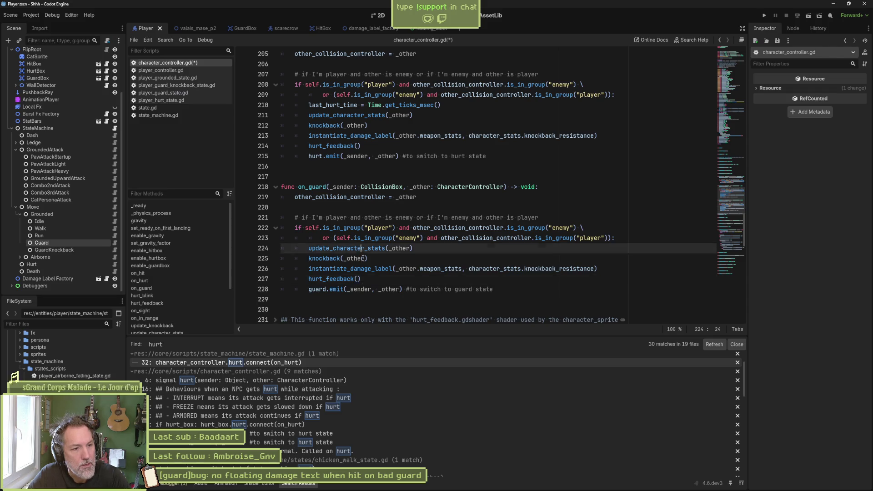
{"action": "left_click", "coordinate": [363, 279], "text": "shift"}
{"action": "key", "text": "ctrl+k"}
{"action": "key", "text": "ctrl+s"}
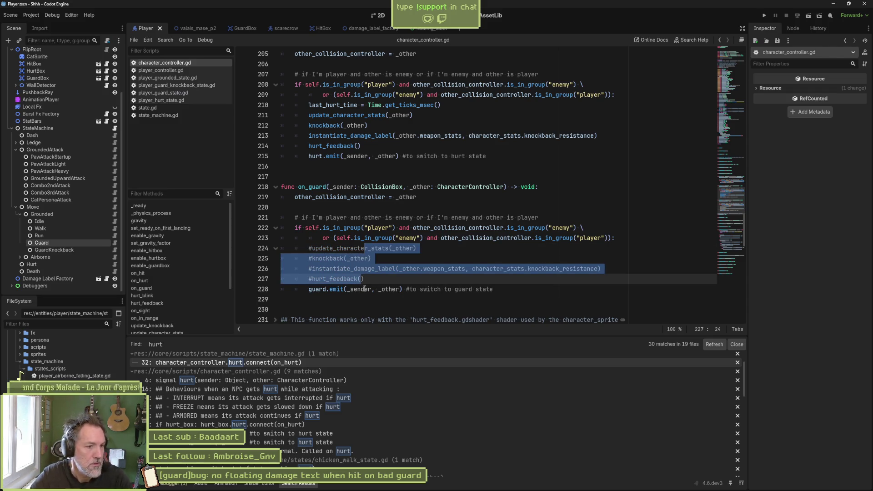
{"action": "left_click", "coordinate": [421, 289]}
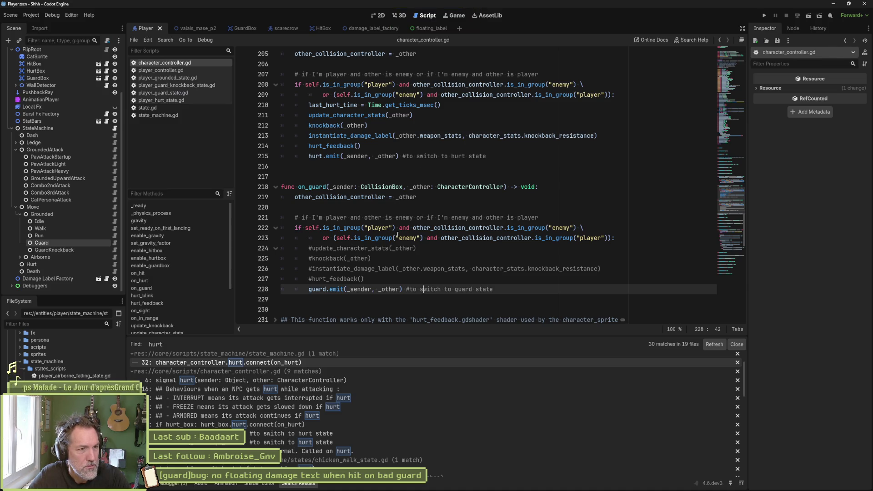
Change the commented call on line 224 to update_character_stats(_other, true) and view its definition
{"action": "scroll", "coordinate": [398, 234], "scroll_direction": "up", "scroll_amount": 4}
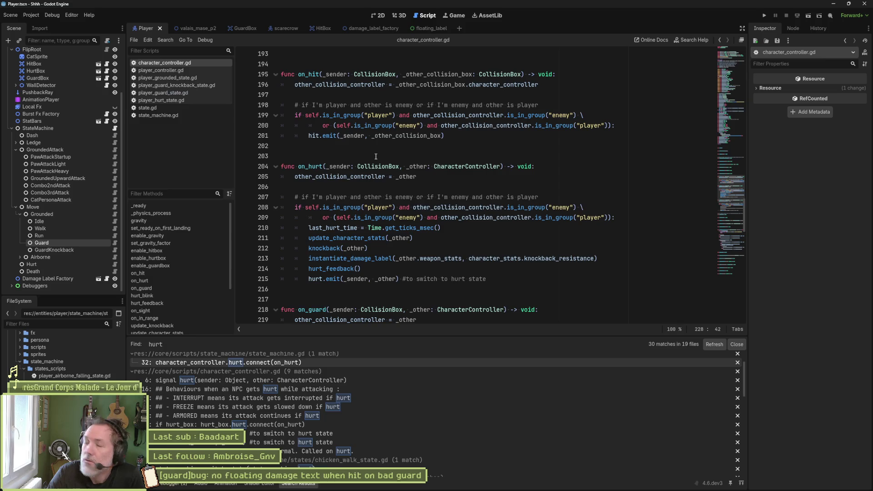
{"action": "scroll", "coordinate": [410, 227], "scroll_direction": "down", "scroll_amount": 4}
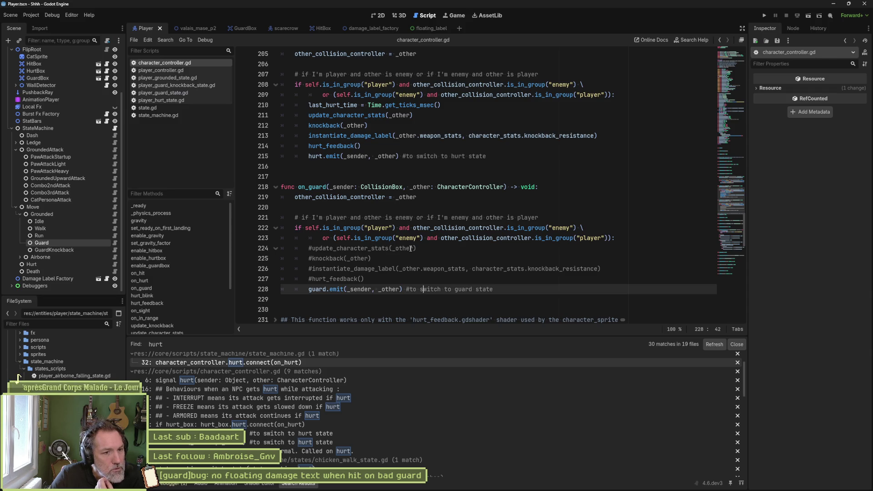
{"action": "left_click", "coordinate": [410, 248]}
{"action": "type", "text": ", true"}
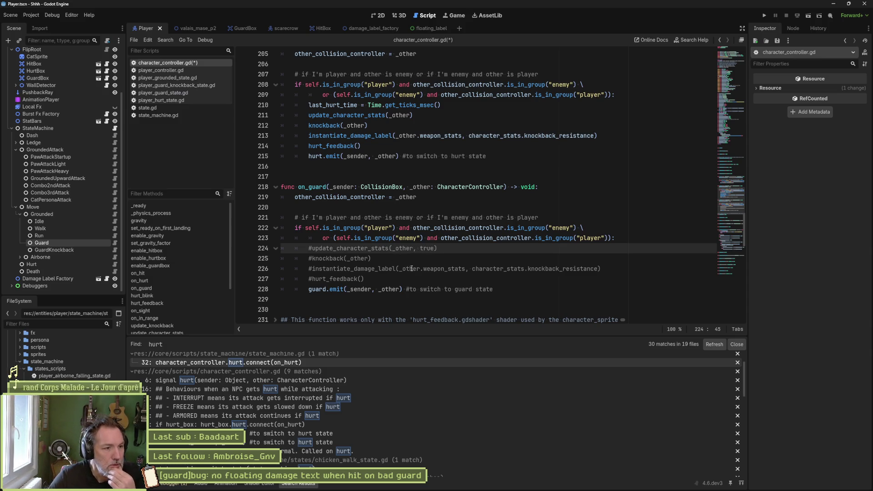
{"action": "left_click", "coordinate": [175, 333]}
{"action": "left_click", "coordinate": [493, 187]}
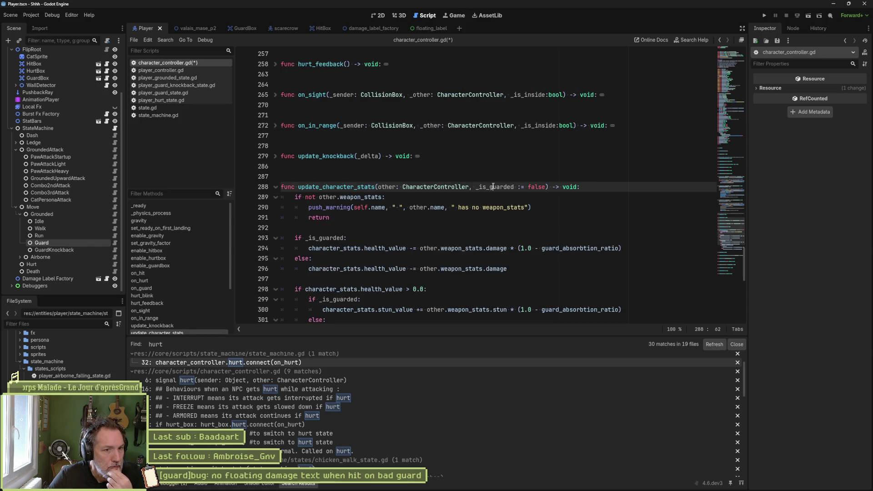
Review on_guard's true argument and the last_hurt_time line, then move to line 73's variable declarations
{"action": "left_click_drag", "start_coordinate": [493, 187], "coordinate": [475, 196]}
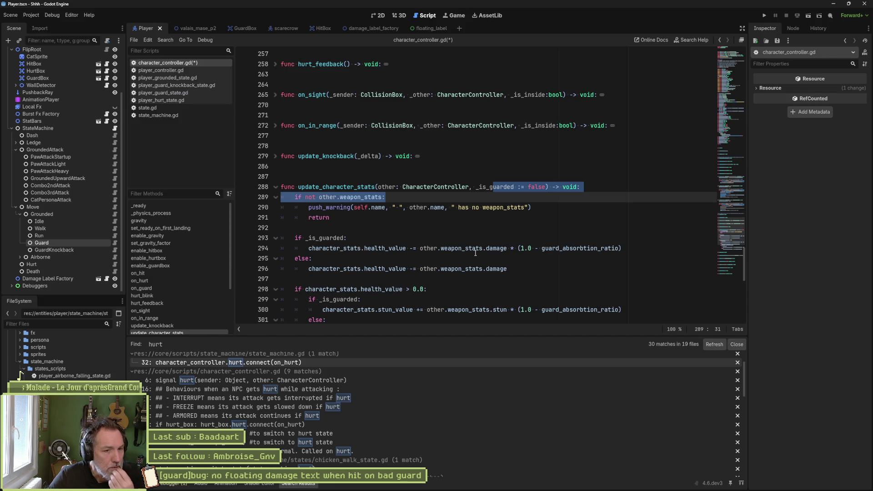
{"action": "key", "text": "alt+Left"}
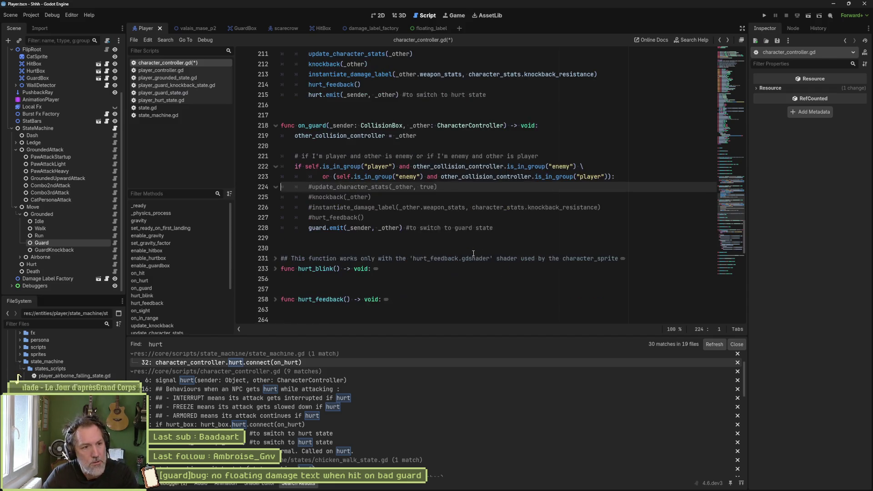
{"action": "double_click", "coordinate": [431, 187]}
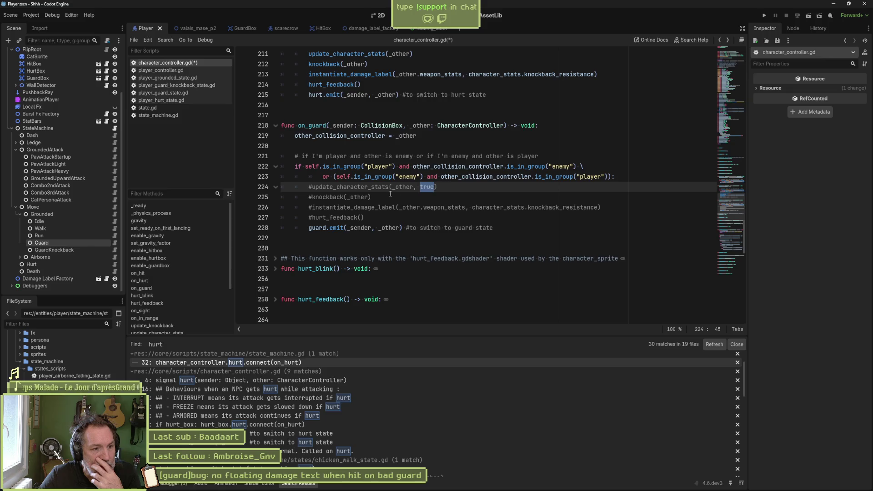
{"action": "scroll", "coordinate": [394, 194], "scroll_direction": "up", "scroll_amount": 3}
{"action": "left_click_drag", "start_coordinate": [441, 105], "coordinate": [309, 105]}
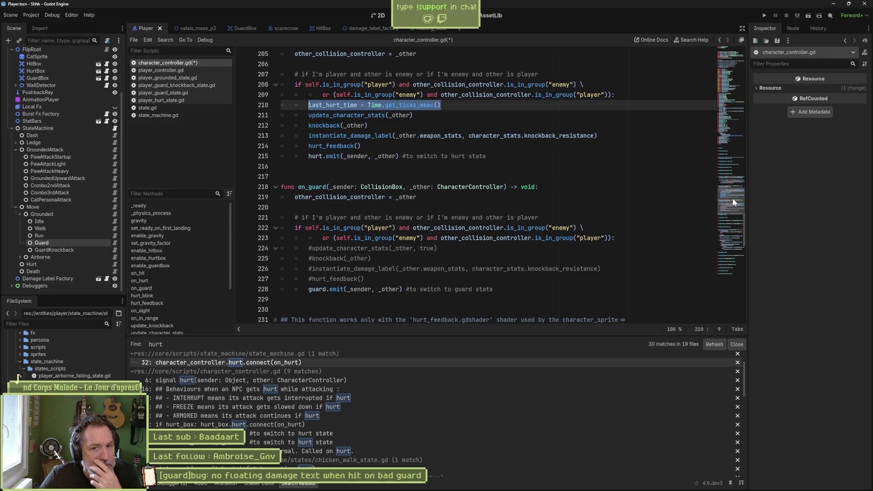
{"action": "mouse_move", "coordinate": [732, 198]}
{"action": "left_mouse_down"}
{"action": "mouse_move", "coordinate": [740, 104]}
{"action": "mouse_move", "coordinate": [740, 117]}
{"action": "left_mouse_up"}
{"action": "left_click", "coordinate": [409, 206]}
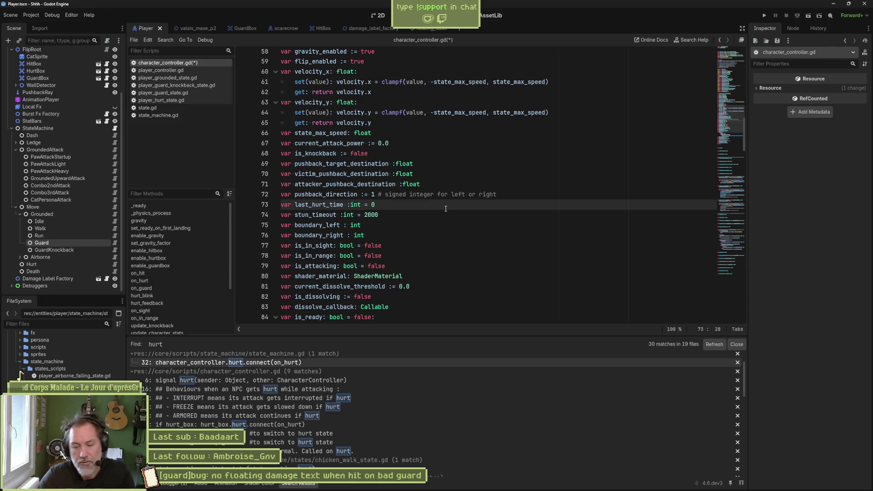
Add 'var last_guard_time :int = 0' below last_hurt_time, then switch to player_guard_state.gd
{"action": "key", "text": "Return"}
{"action": "type", "text": "var last_guard_time :="}
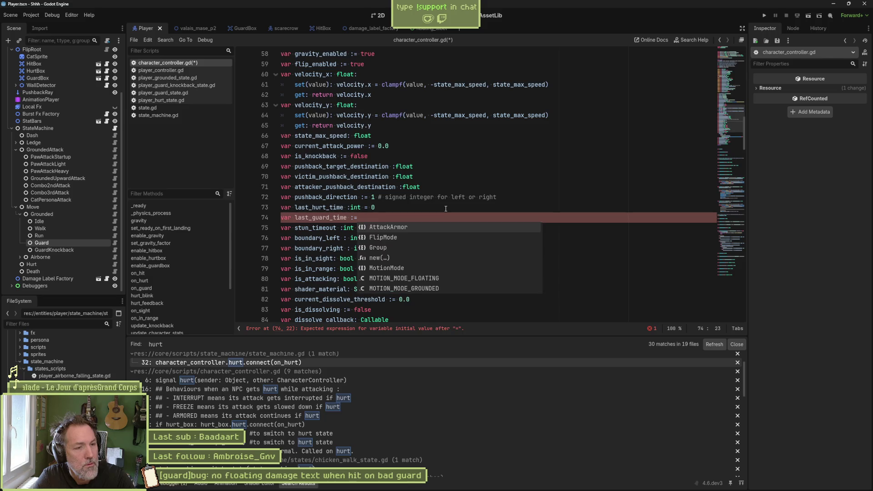
{"action": "key", "text": "BackSpace"}
{"action": "type", "text": "int"}
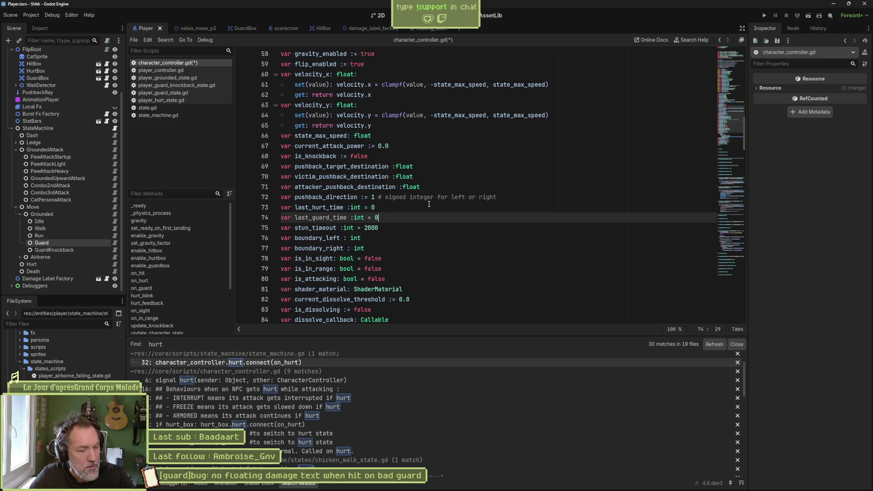
{"action": "left_click", "coordinate": [113, 243]}
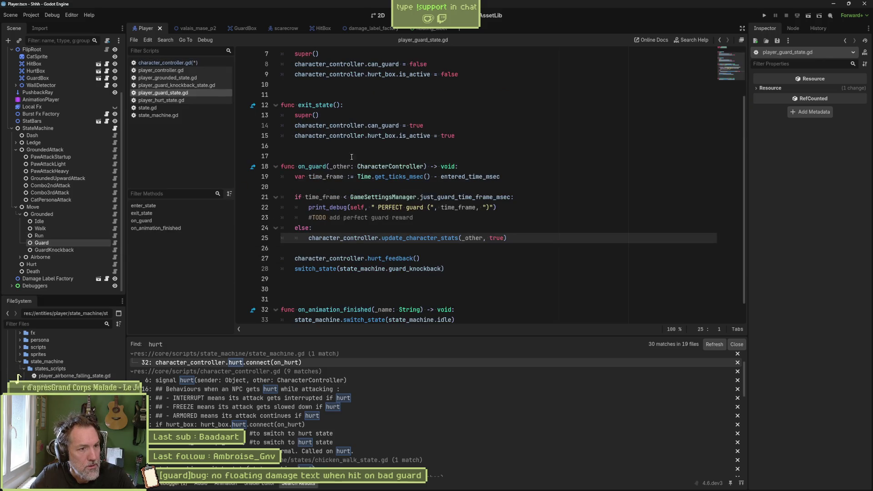
Add 'character_controller.last_guard_time = Time.get_ticks_msec()' after super() in enter_state and save
{"action": "left_click", "coordinate": [412, 113]}
{"action": "key", "text": "Return"}
{"action": "type", "text": "character_controller.las"}
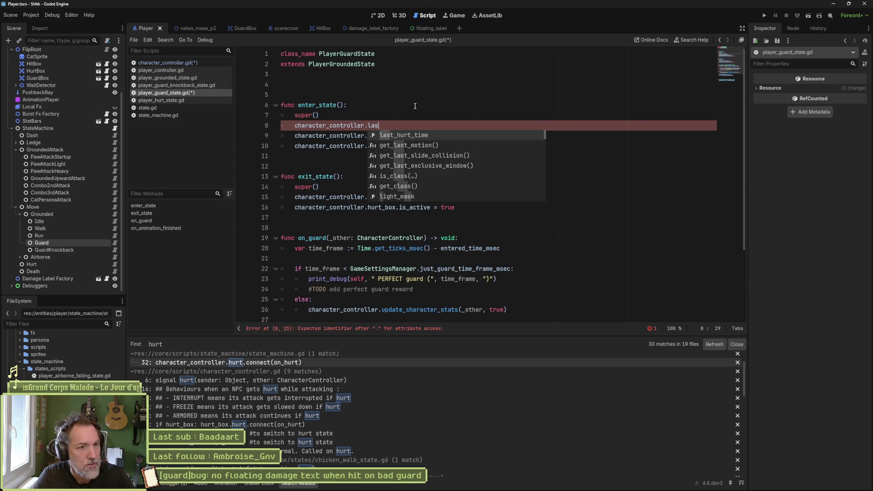
{"action": "type", "text": "t_gu"}
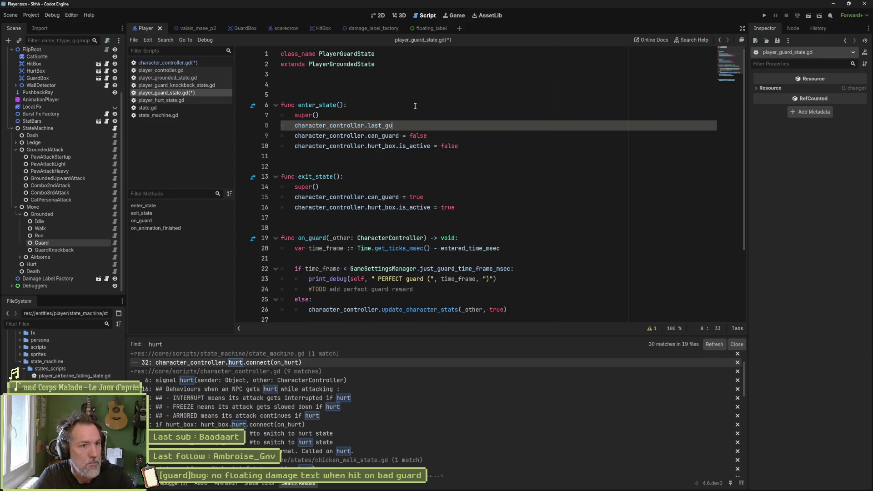
{"action": "type", "text": "ard_time = Time.ms"}
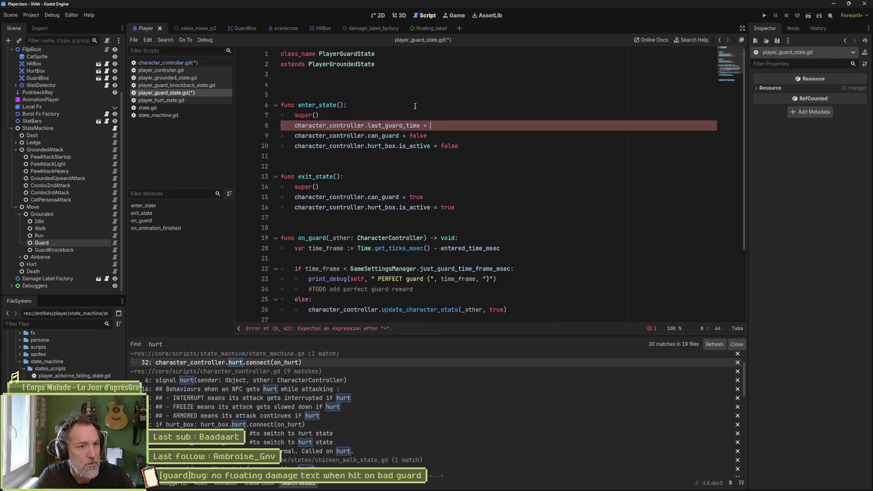
{"action": "key", "text": "Return"}
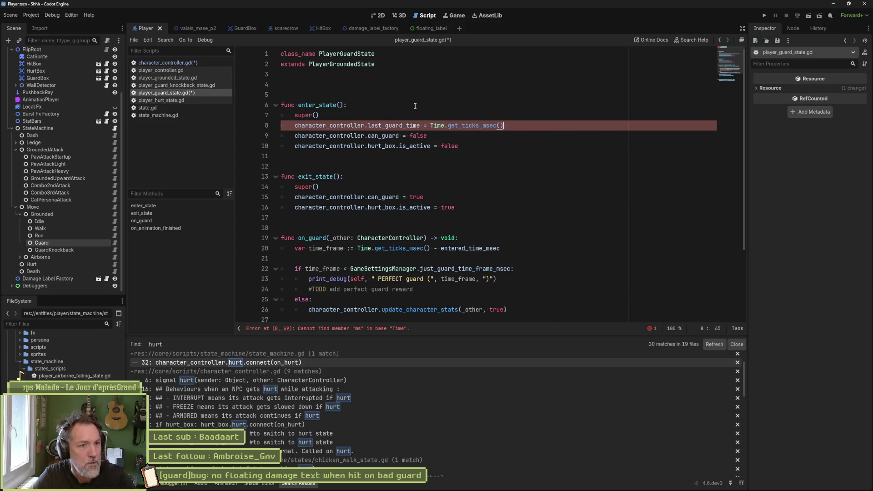
{"action": "key", "text": "ctrl+s"}
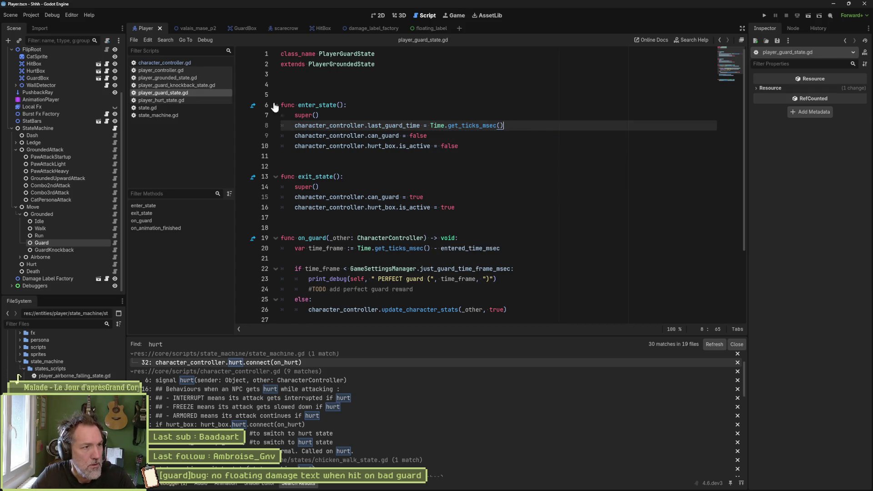
Back in character_controller.gd, review update_character_stats's _is_guarded parameter
{"action": "left_click", "coordinate": [193, 64]}
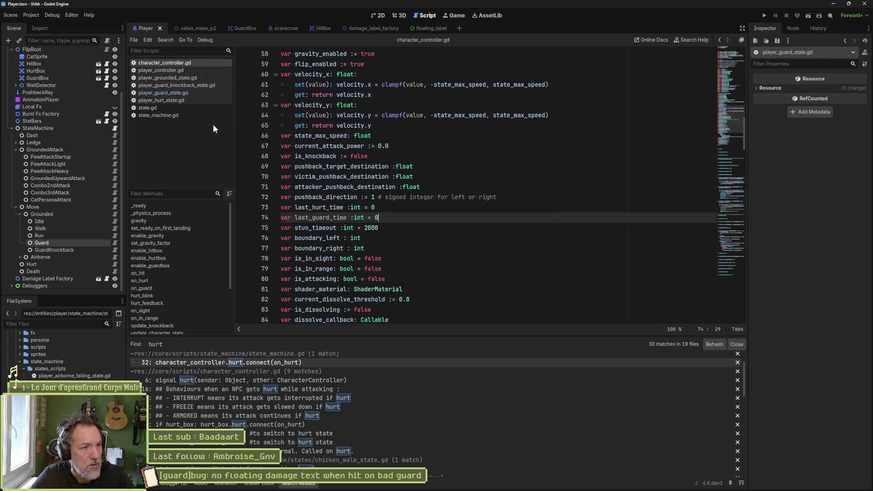
{"action": "scroll", "coordinate": [192, 282], "scroll_direction": "down", "scroll_amount": 1}
{"action": "left_click", "coordinate": [181, 318]}
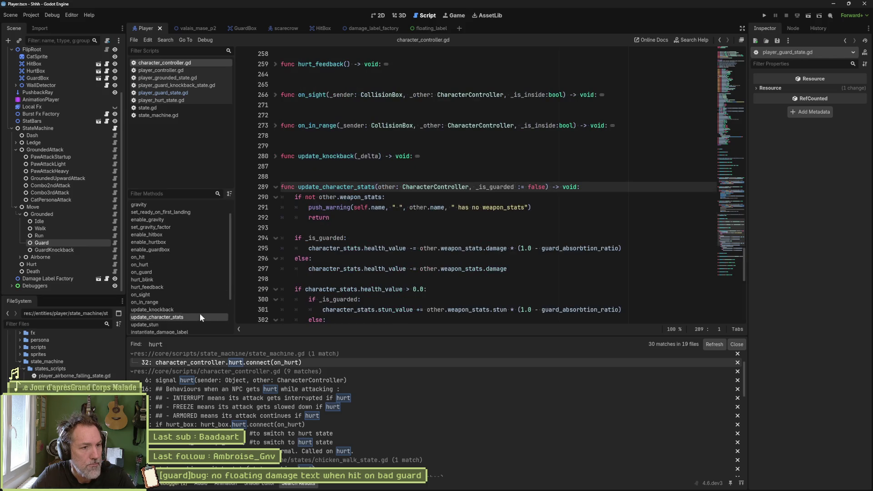
{"action": "scroll", "coordinate": [425, 242], "scroll_direction": "down", "scroll_amount": 3}
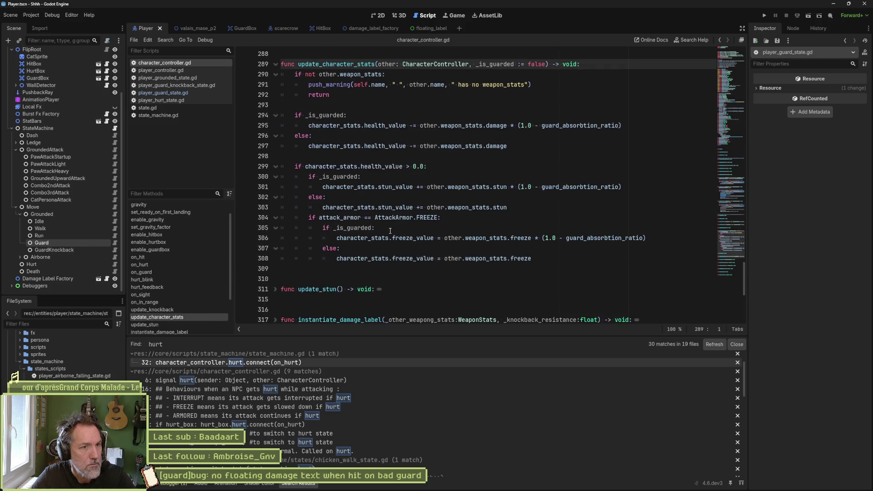
{"action": "scroll", "coordinate": [492, 170], "scroll_direction": "up", "scroll_amount": 1}
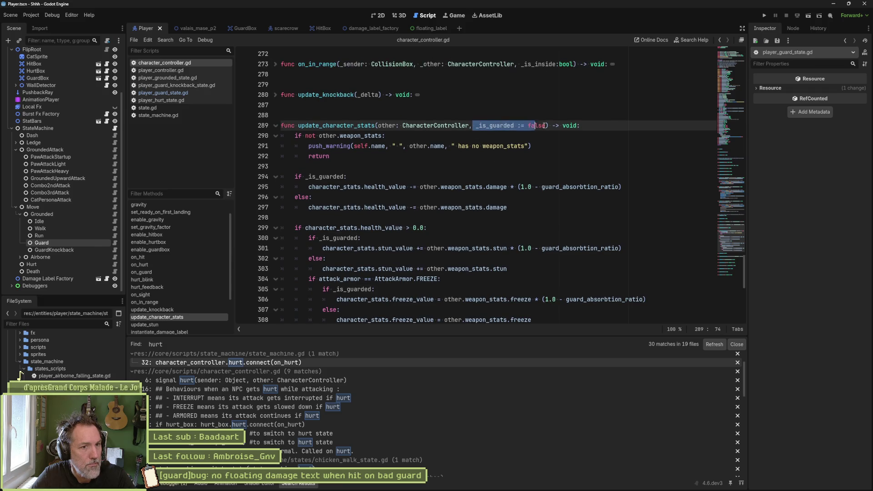
{"action": "left_click_drag", "start_coordinate": [473, 125], "coordinate": [528, 125]}
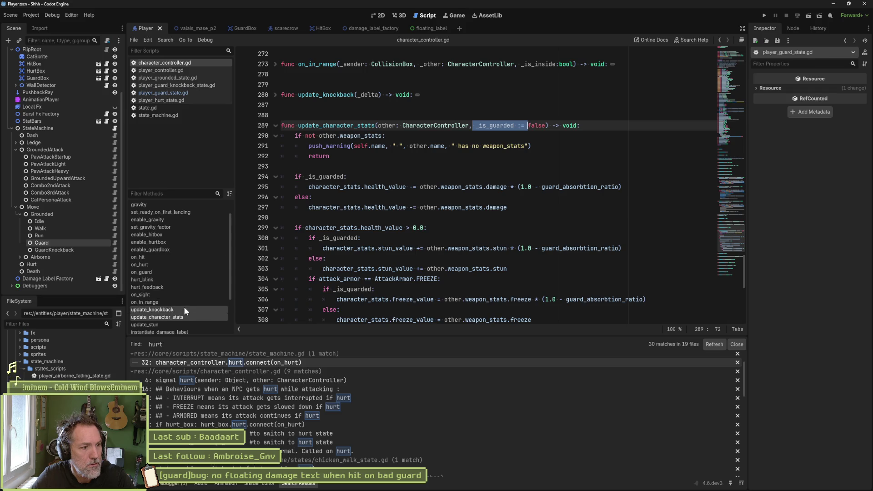
Open an empty line at the start of on_guard's player-versus-enemy branch
{"action": "left_click", "coordinate": [176, 271]}
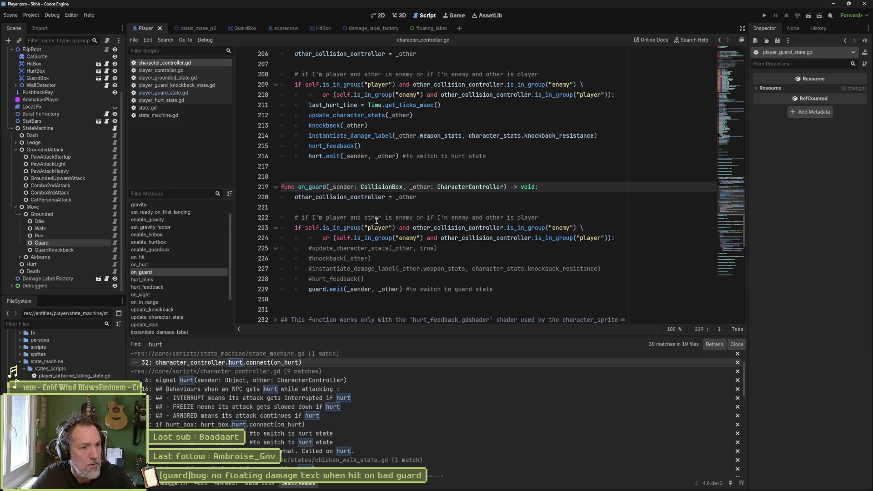
{"action": "left_click", "coordinate": [310, 249]}
{"action": "key", "text": "Return"}
{"action": "key", "text": "Up"}
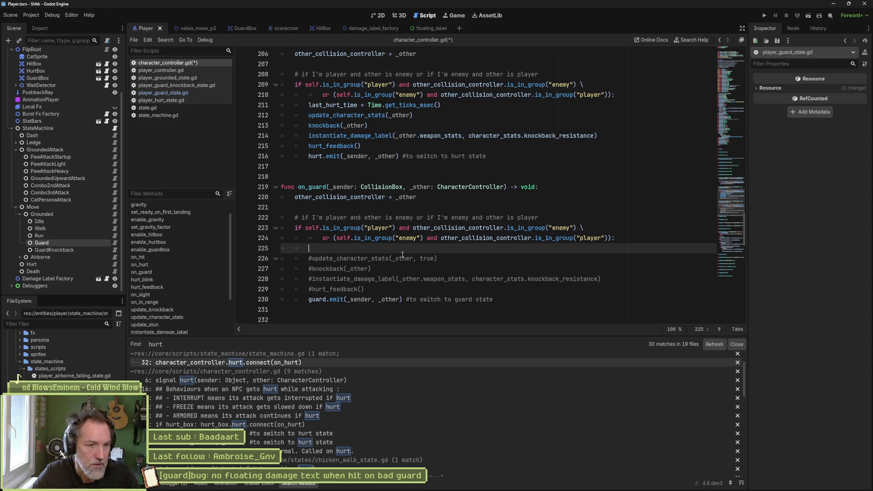
Remove the extra empty line and uncomment the update_character_stats call on line 225
{"action": "key", "text": "ctrl+z"}
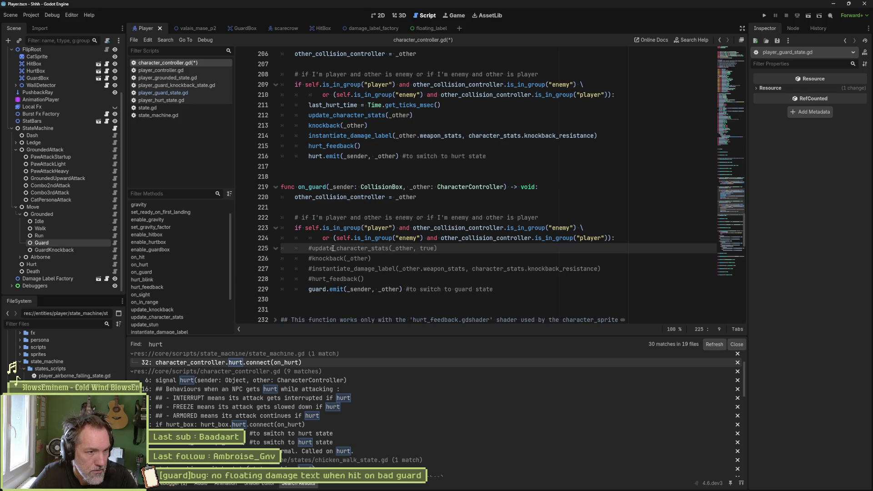
{"action": "left_click_drag", "start_coordinate": [333, 248], "coordinate": [330, 278]}
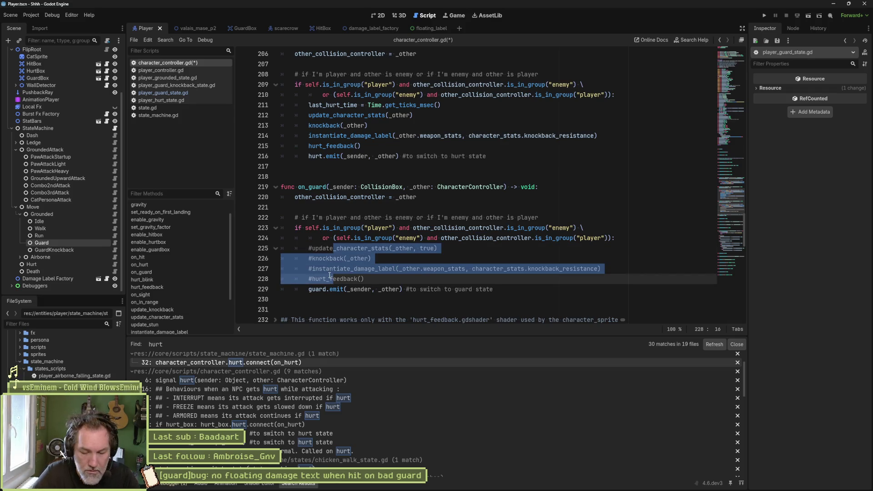
{"action": "key", "text": "Up"}
{"action": "key", "text": "Up"}
{"action": "key", "text": "Up"}
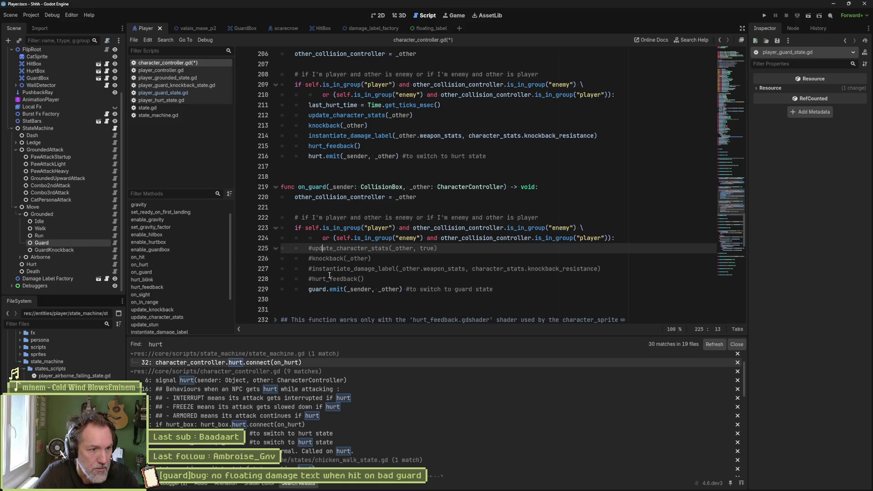
{"action": "key", "text": "BackSpace"}
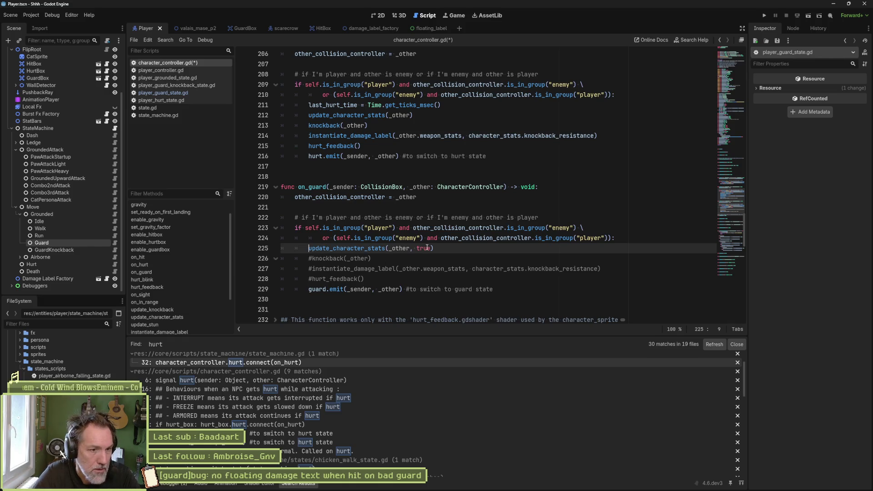
Replace true with 'Time.get_ticks_msec() - last_guard_time > GameSettingsManager.just_guard_time_frame_msec'
{"action": "double_click", "coordinate": [423, 248]}
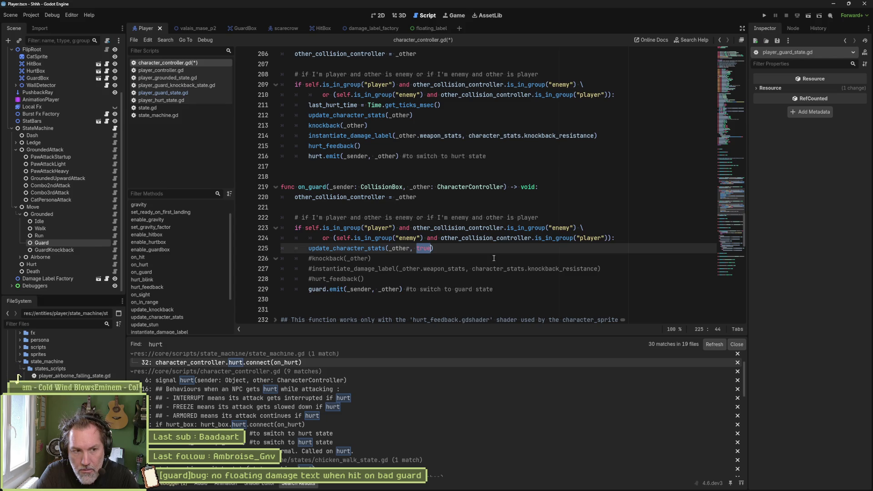
{"action": "type", "text": "Time.ms"}
{"action": "key", "text": "Return"}
{"action": "type", "text": "- "}
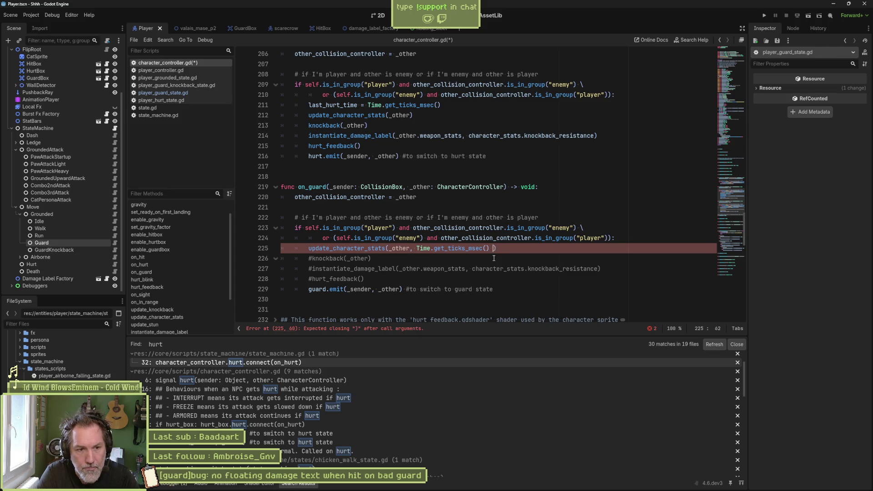
{"action": "type", "text": "last"}
{"action": "key", "text": "Return"}
{"action": "type", "text": ">"}
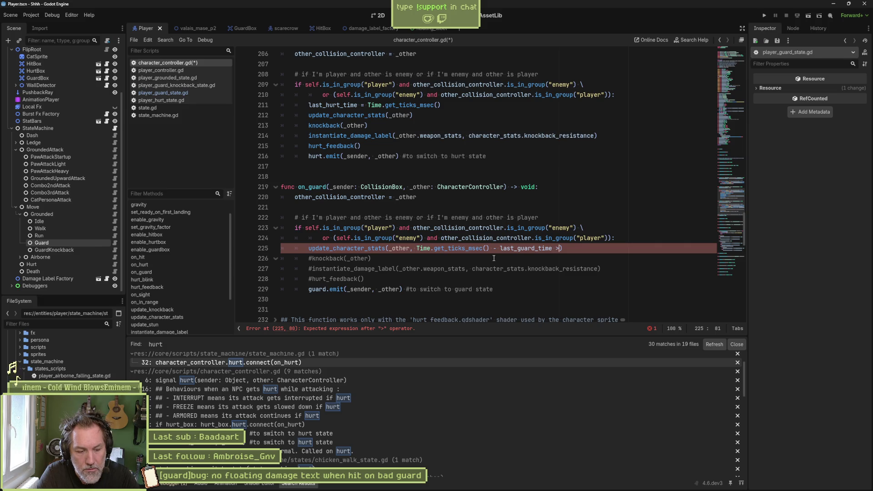
{"action": "type", "text": "Gam"}
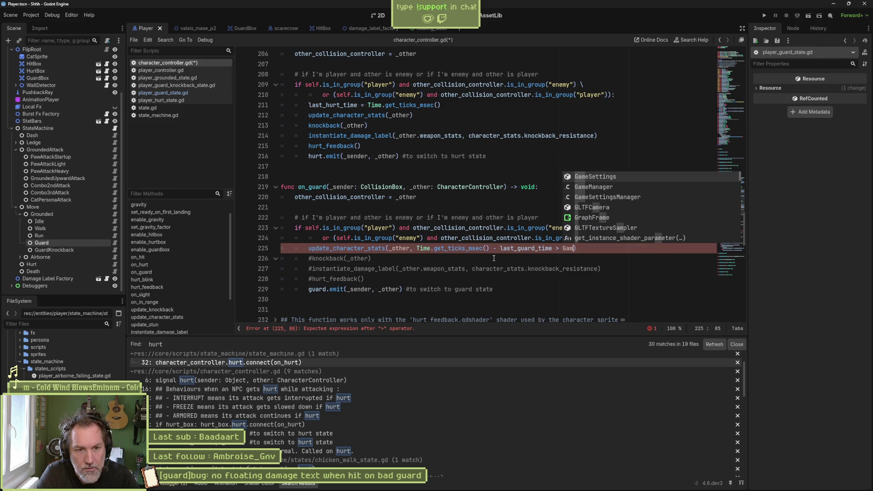
{"action": "key", "text": "Return"}
{"action": "type", "text": "gu"}
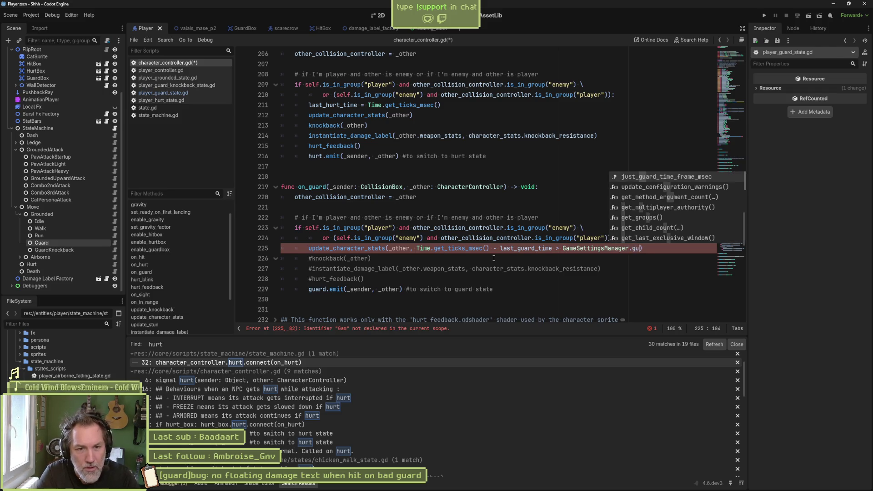
{"action": "key", "text": "Return"}
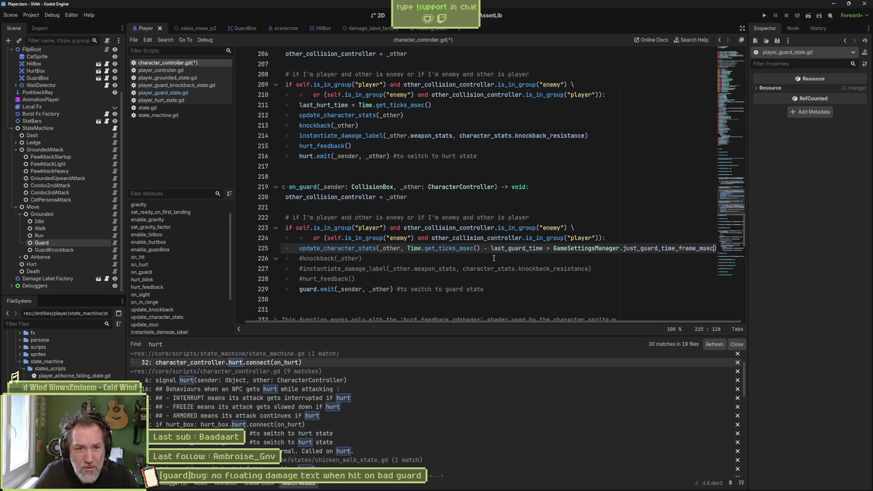
Save character_controller.gd and comment out the guard.emit line with #
{"action": "key", "text": "ctrl+s"}
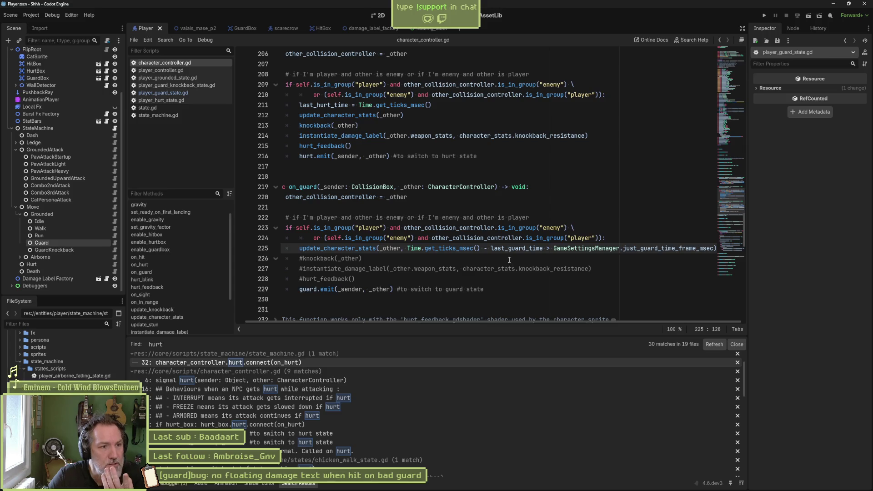
{"action": "left_click", "coordinate": [301, 289]}
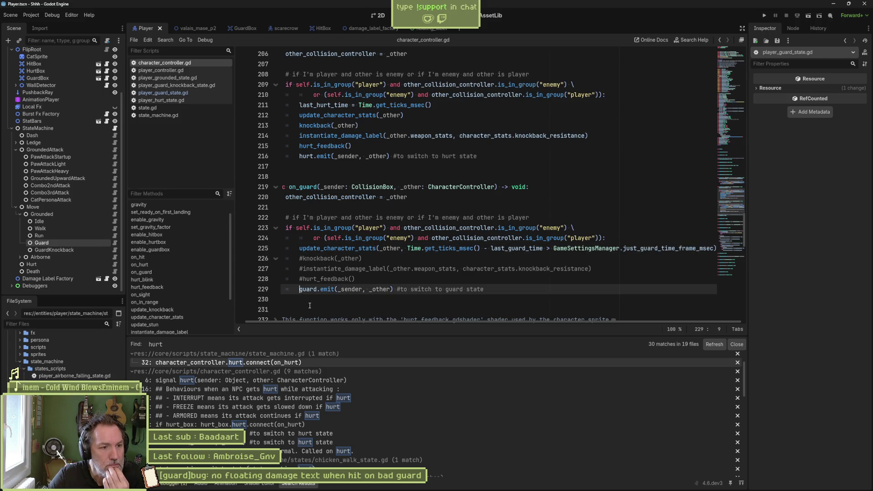
{"action": "type", "text": "#"}
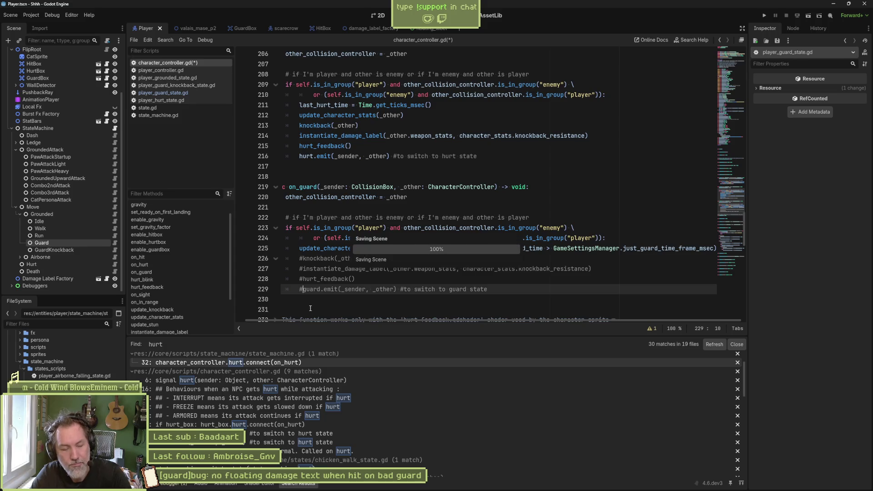
Run valais_mase_p2, guard against a scarecrow hit to see the 10.0 damage label, then stop
{"action": "left_click", "coordinate": [195, 28]}
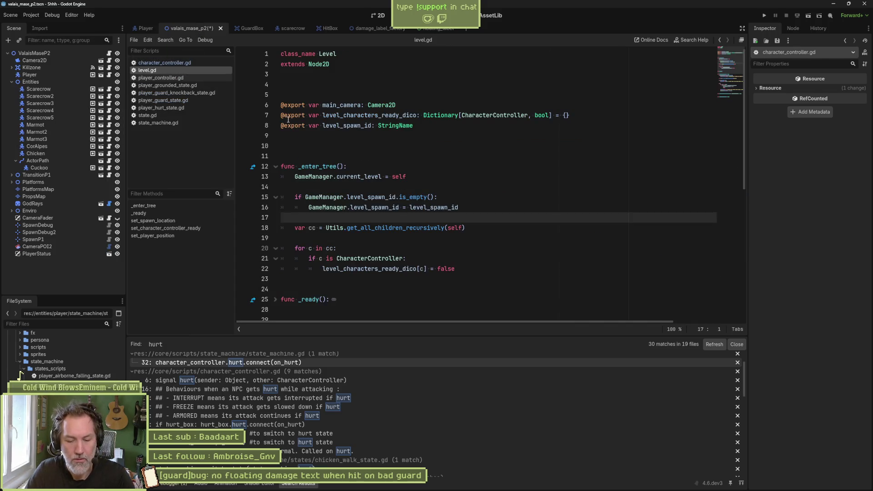
{"action": "key", "text": "F6"}
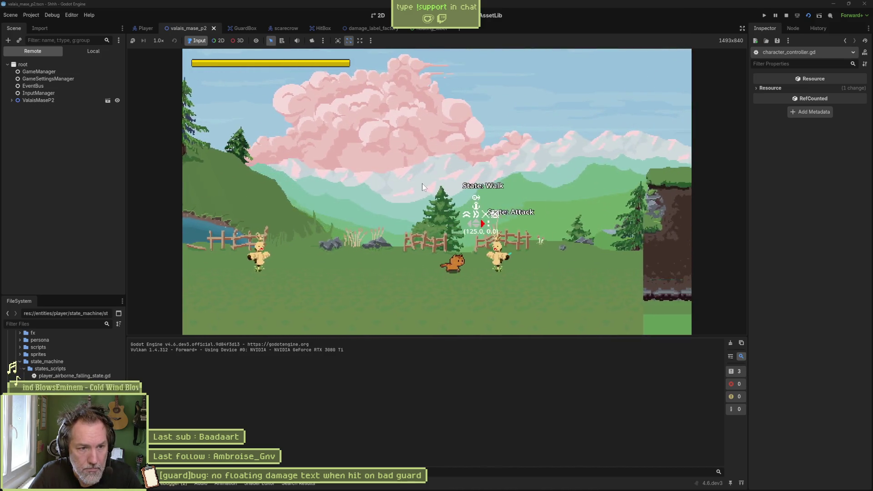
{"action": "key", "text": "Left"}
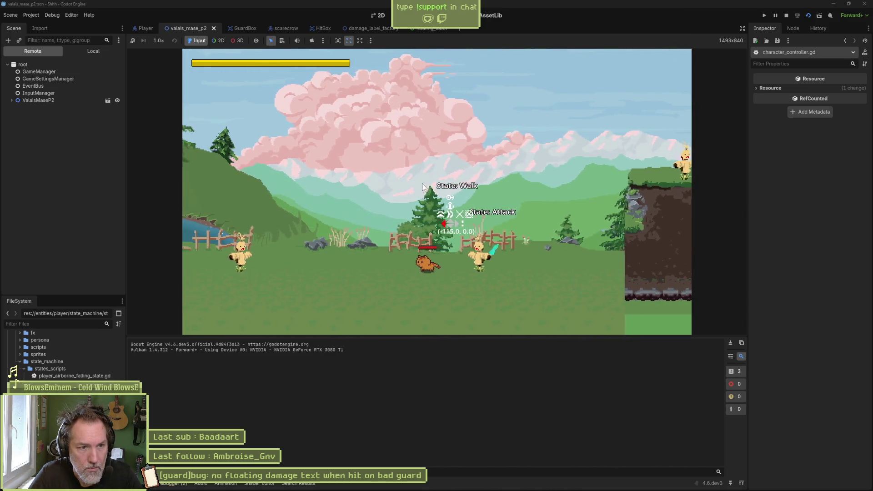
{"action": "key", "text": "Right"}
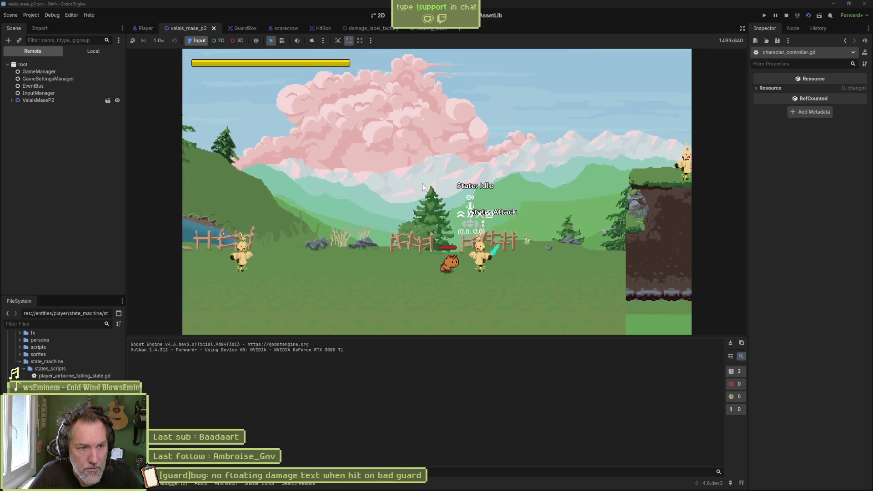
{"action": "key", "text": "Left"}
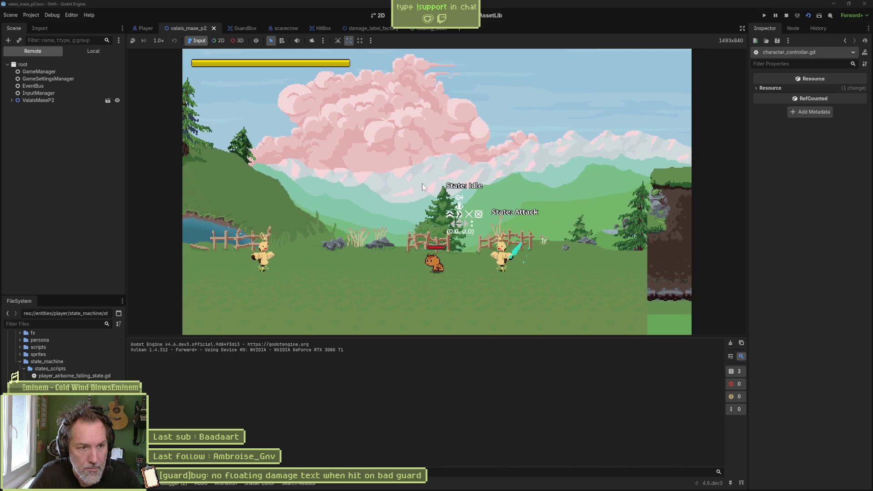
{"action": "key", "text": "Right"}
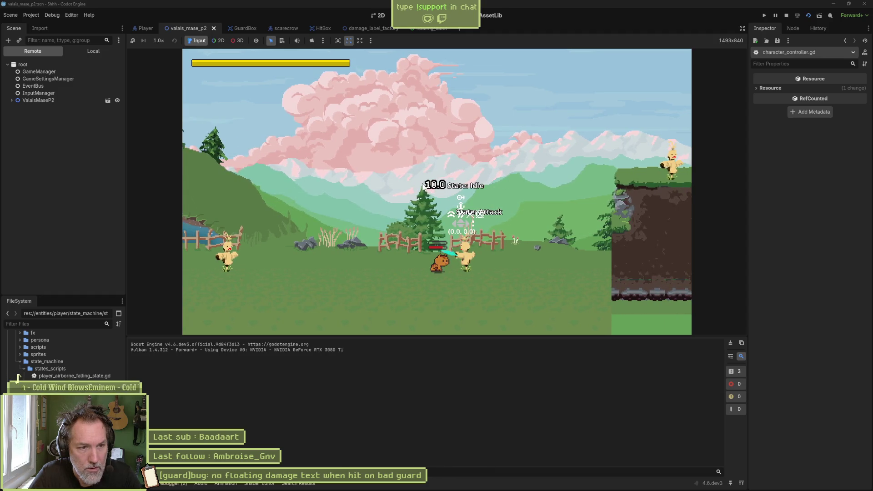
{"action": "key", "text": "F8"}
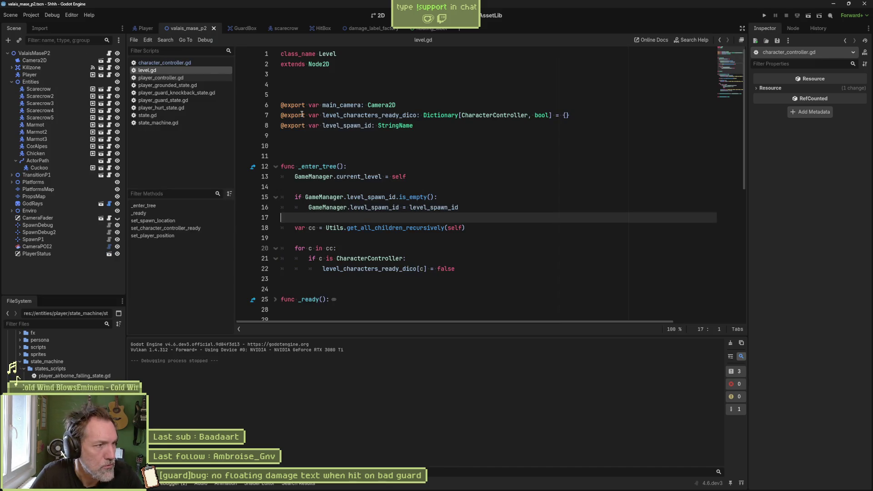
Go to update_character_stats in character_controller.gd and rename its parameter other to _other
{"action": "left_click", "coordinate": [166, 62]}
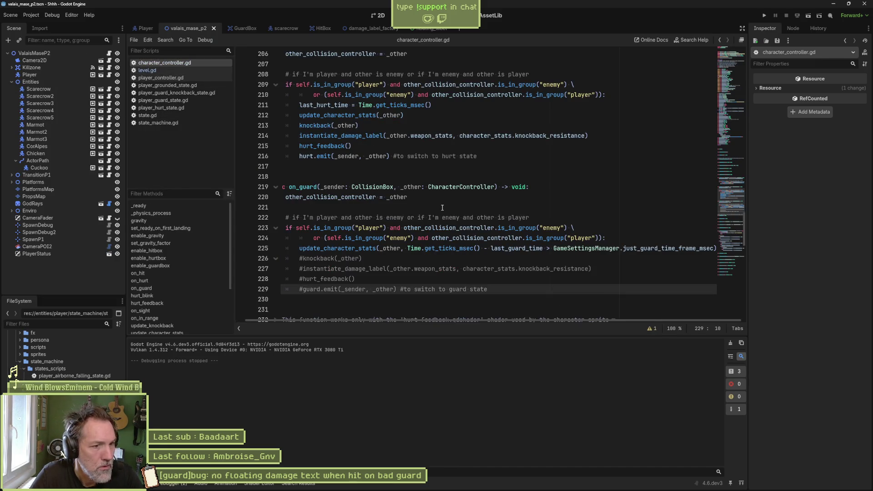
{"action": "key", "text": "Up"}
{"action": "key", "text": "Up"}
{"action": "key", "text": "Up"}
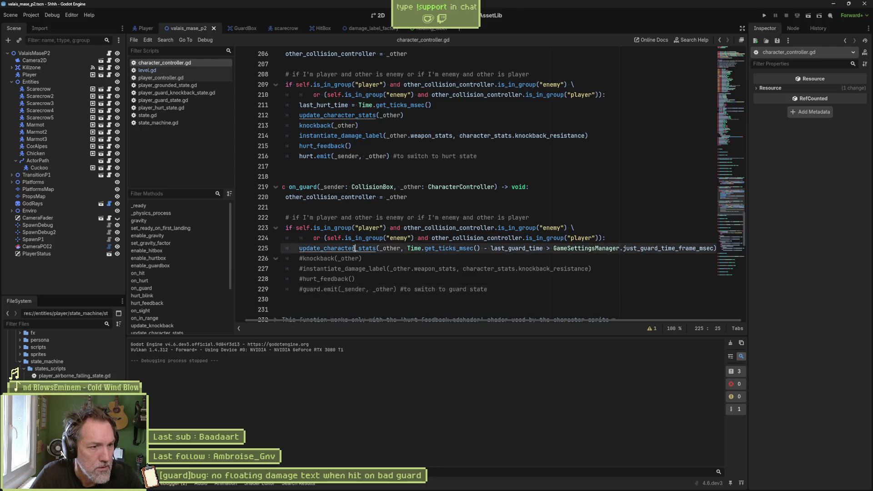
{"action": "key", "text": "F12"}
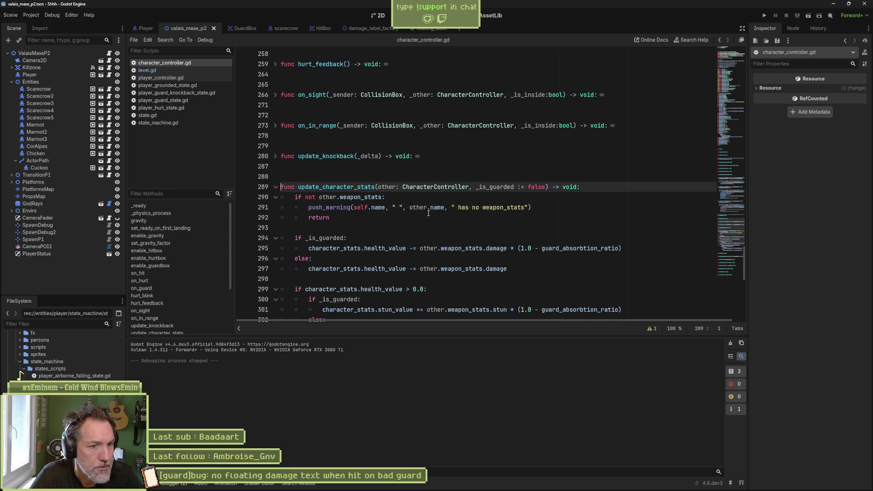
{"action": "left_click", "coordinate": [377, 188]}
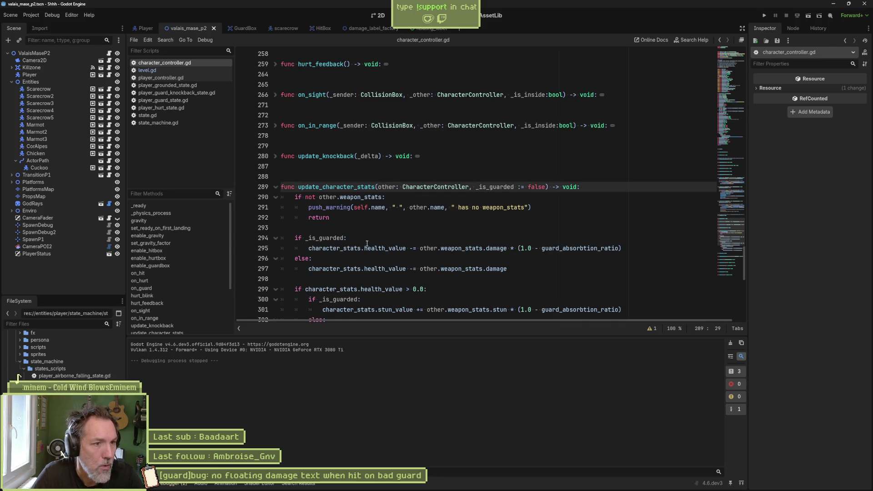
{"action": "type", "text": "_"}
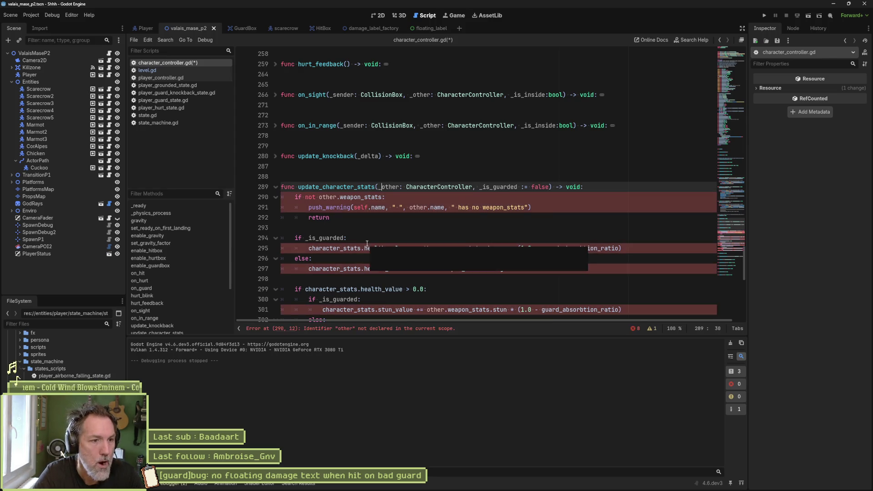
Replace other with _other in the warning, damage and stun lines (291–297)
{"action": "double_click", "coordinate": [419, 207]}
{"action": "type", "text": "_other"}
{"action": "scroll", "coordinate": [434, 184], "scroll_direction": "down", "scroll_amount": 2}
{"action": "double_click", "coordinate": [434, 187]}
{"action": "type", "text": "_other"}
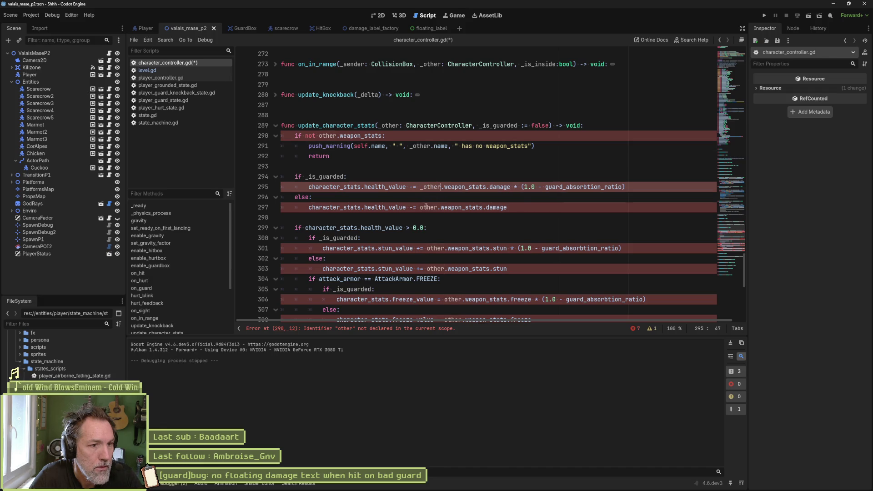
{"action": "double_click", "coordinate": [434, 207]}
{"action": "type", "text": "_other"}
{"action": "double_click", "coordinate": [435, 248]}
{"action": "type", "text": "_other"}
{"action": "double_click", "coordinate": [435, 269]}
{"action": "type", "text": "_other"}
Change other to _other on lines 306 and 308, then save the script
{"action": "scroll", "coordinate": [435, 269], "scroll_direction": "down", "scroll_amount": 3}
{"action": "double_click", "coordinate": [454, 207]}
{"action": "type", "text": "_other"}
{"action": "double_click", "coordinate": [453, 228]}
{"action": "type", "text": "_other"}
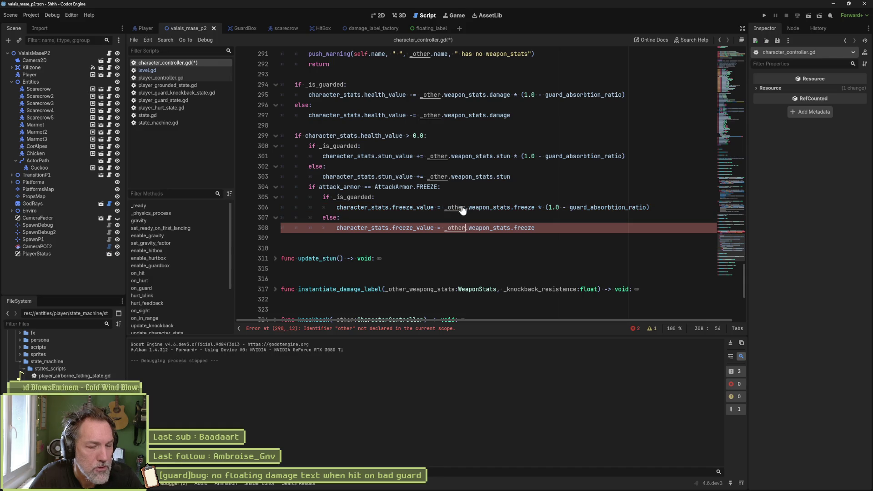
{"action": "key", "text": "ctrl+s"}
{"action": "left_click", "coordinate": [465, 196]}
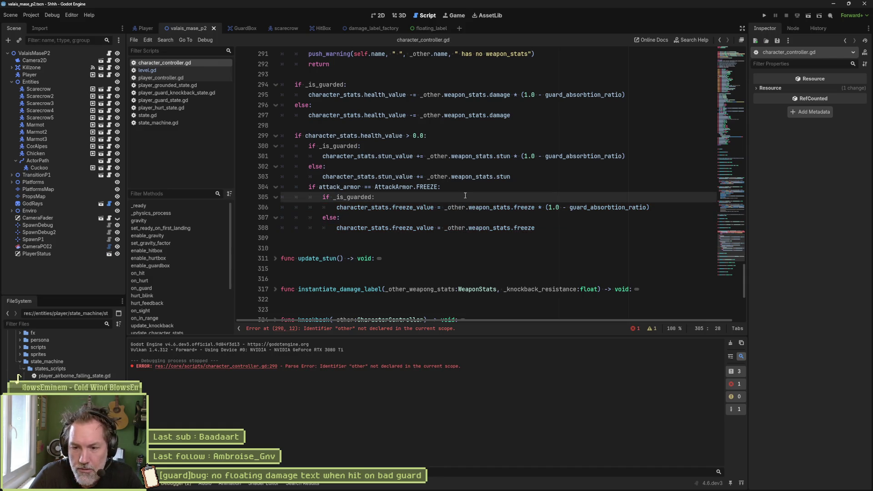
{"action": "scroll", "coordinate": [487, 194], "scroll_direction": "up", "scroll_amount": 1}
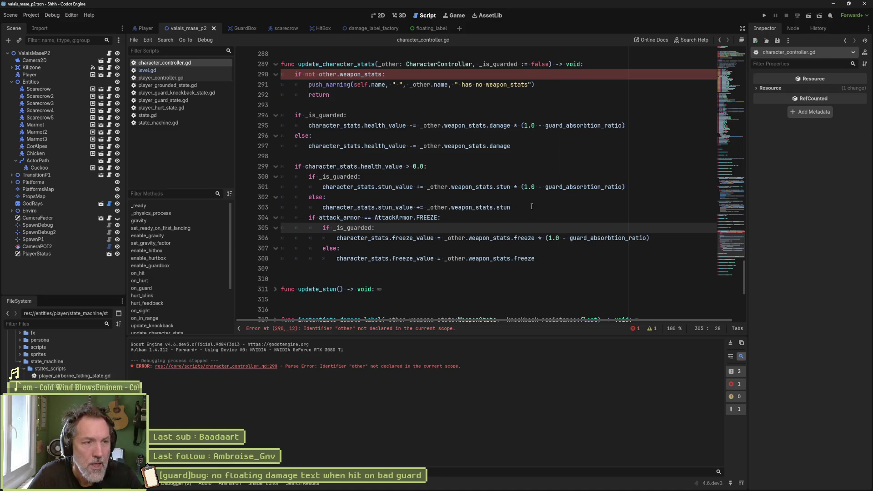
Replace the leftover other on line 290 with _other
{"action": "left_click_drag", "start_coordinate": [477, 64], "coordinate": [546, 64]}
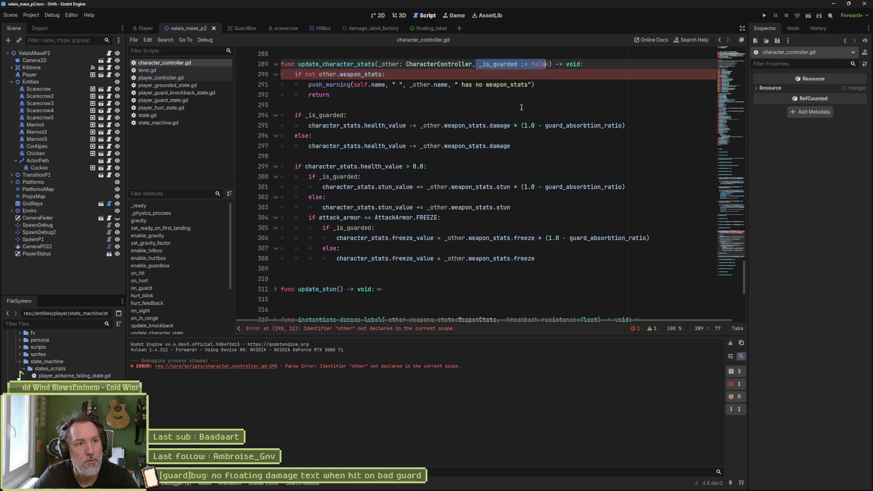
{"action": "double_click", "coordinate": [327, 74]}
{"action": "type", "text": "_other"}
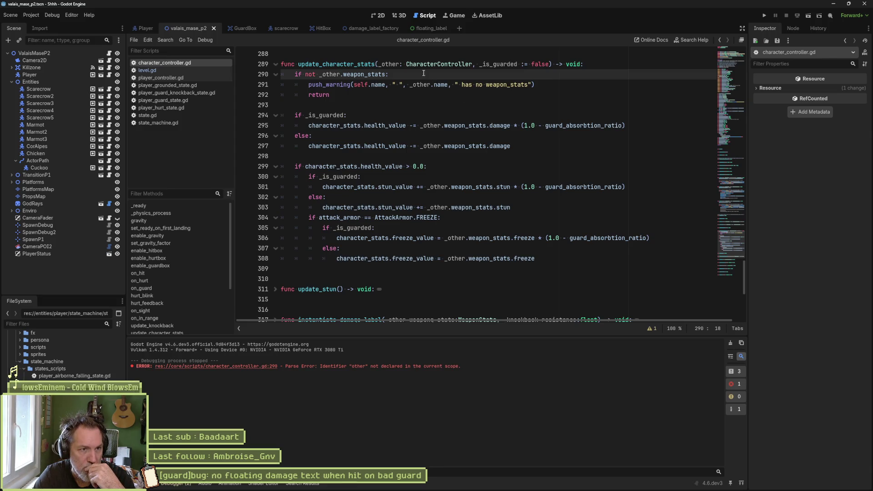
Highlight every _other use in update_character_stats and check the weapon_stats and damage tooltips
{"action": "left_click_drag", "start_coordinate": [378, 64], "coordinate": [459, 63]}
{"action": "double_click", "coordinate": [392, 64]}
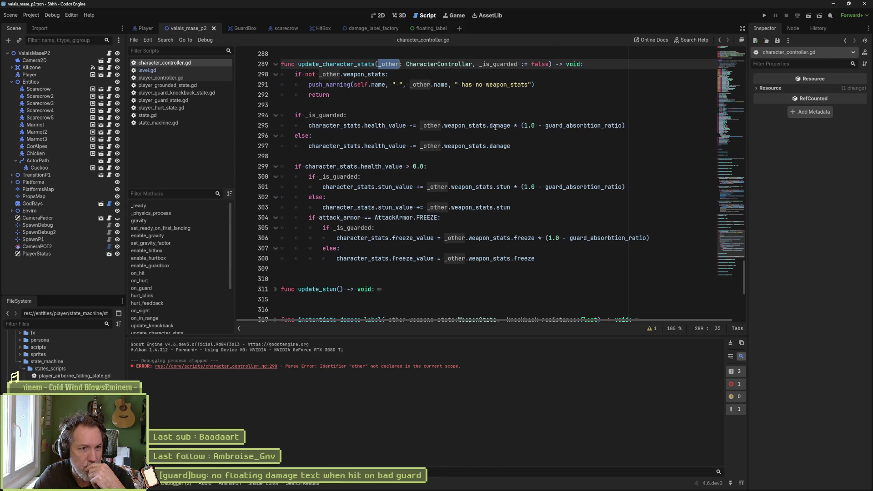
{"action": "mouse_move", "coordinate": [502, 145]}
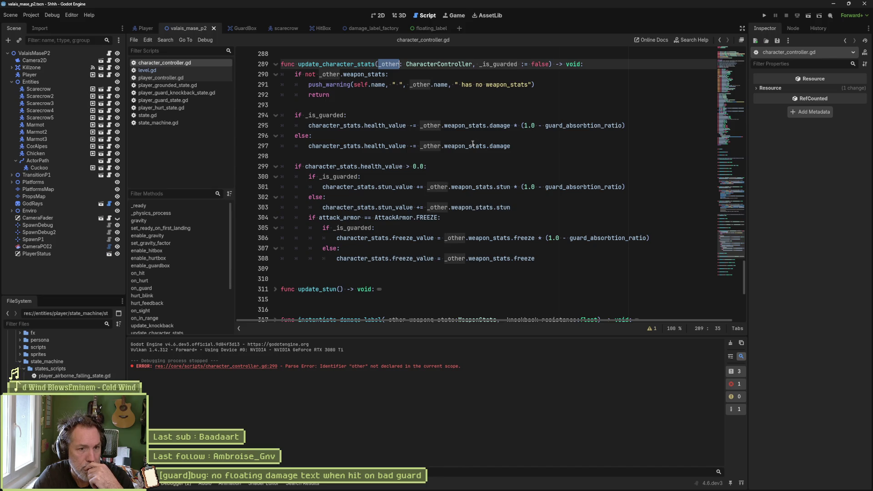
{"action": "mouse_move", "coordinate": [469, 147]}
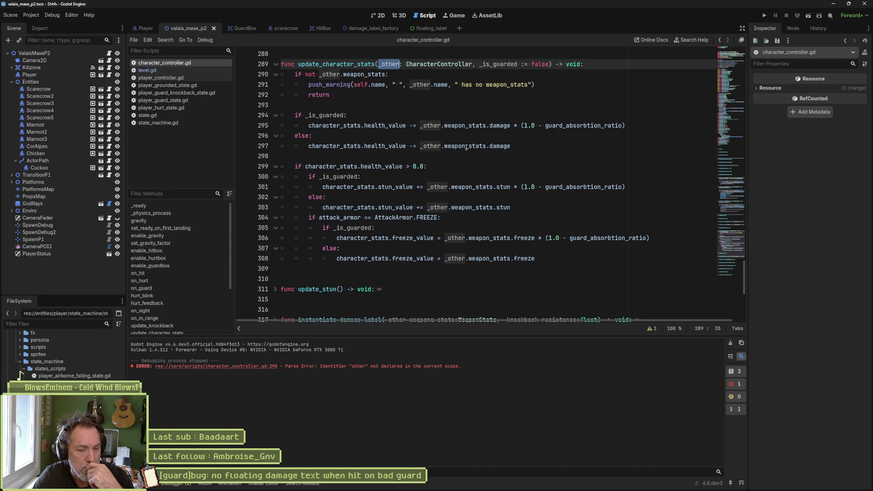
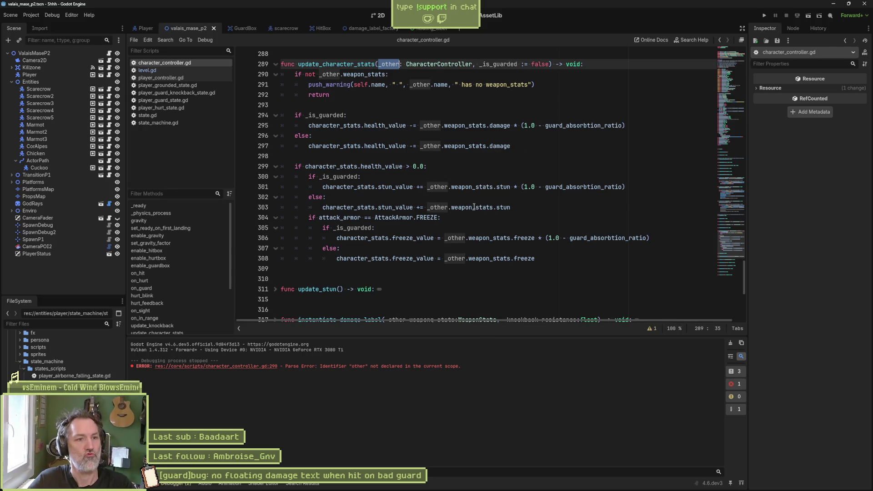
Replace update_character_stats parameters with '_damage: float, _stun:float, _freeze:float'
{"action": "mouse_move", "coordinate": [466, 205]}
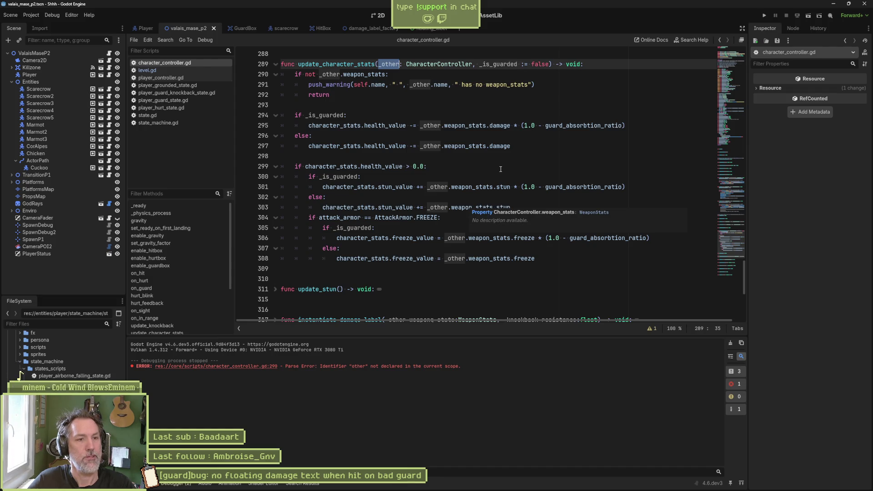
{"action": "mouse_move", "coordinate": [345, 94]}
{"action": "left_mouse_down"}
{"action": "mouse_move", "coordinate": [409, 125]}
{"action": "mouse_move", "coordinate": [465, 251]}
{"action": "left_mouse_up"}
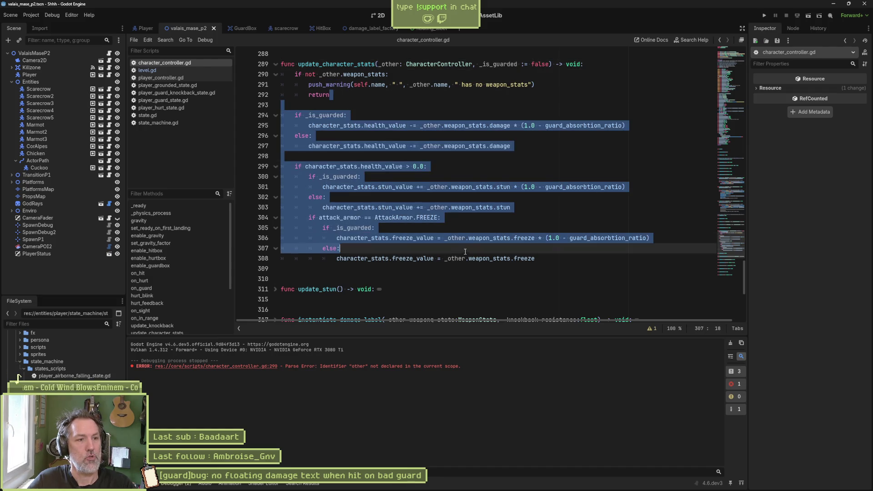
{"action": "left_click", "coordinate": [508, 135]}
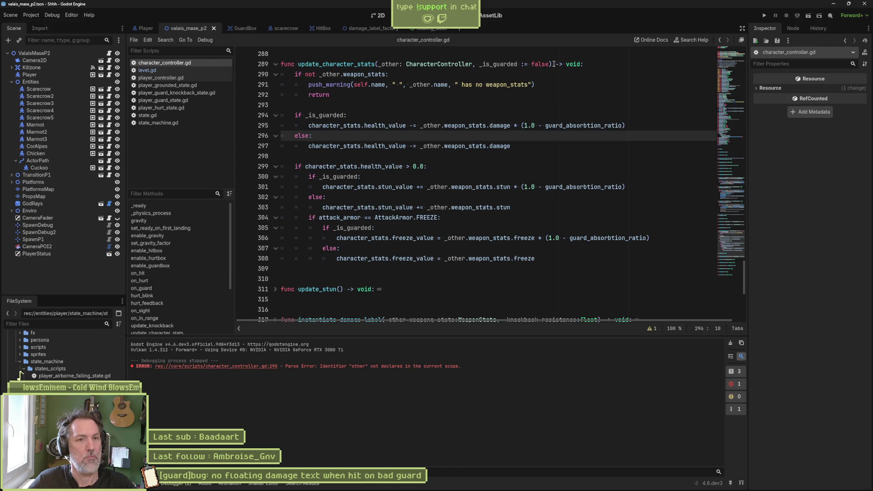
{"action": "left_click_drag", "start_coordinate": [549, 64], "coordinate": [377, 65]}
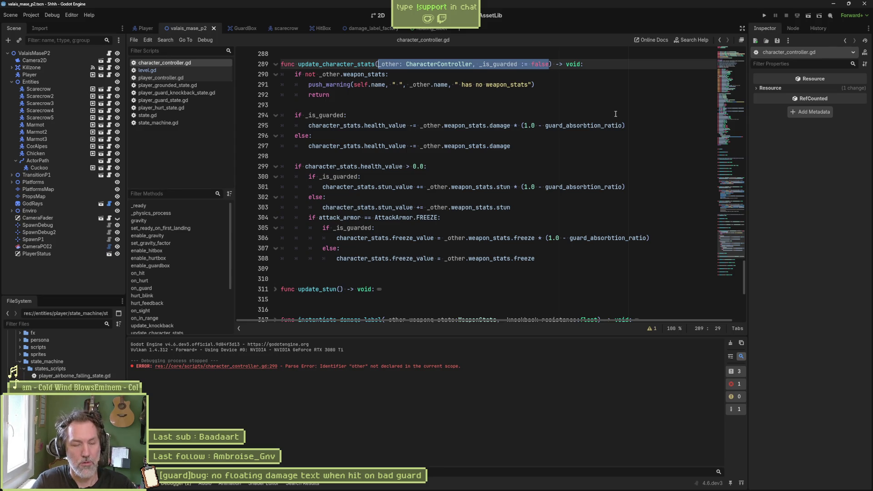
{"action": "type", "text": "_damage"}
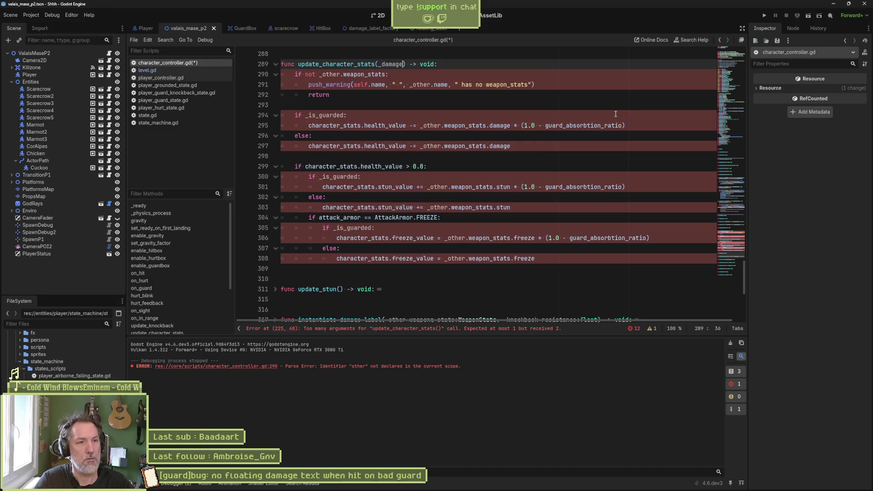
{"action": "type", "text": ":"}
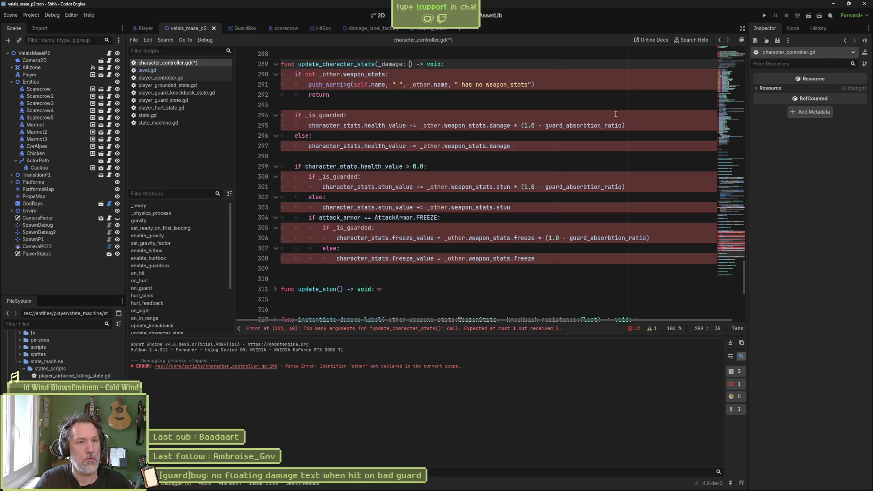
{"action": "type", "text": " float, _"}
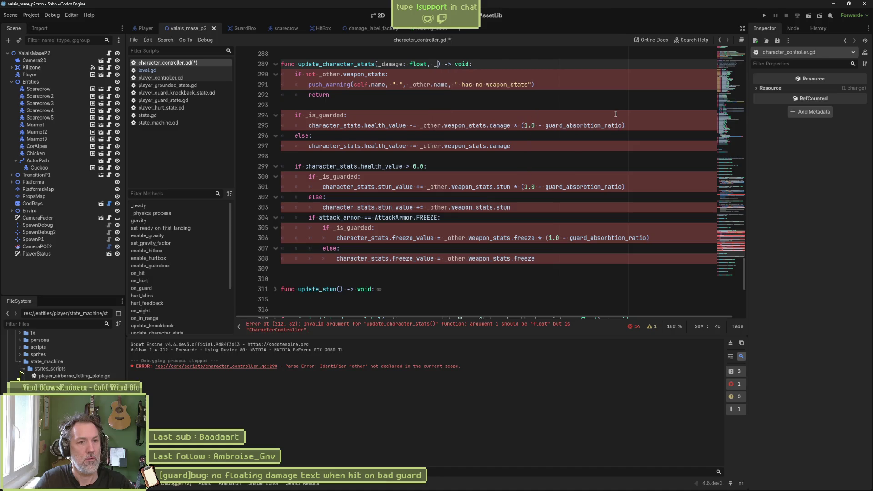
{"action": "type", "text": "stun"}
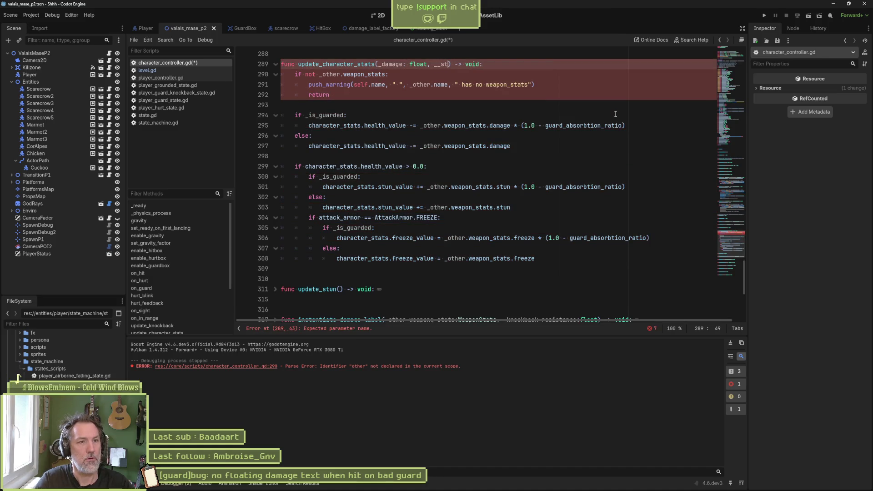
{"action": "type", "text": ":float:"}
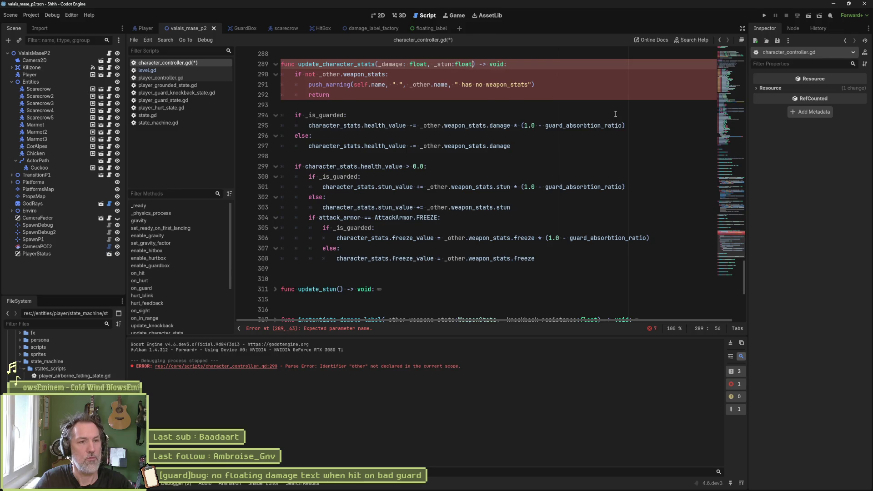
{"action": "key", "text": "BackSpace"}
{"action": "type", "text": ", "}
{"action": "type", "text": "_freey"}
{"action": "type", "text": "ze:float"}
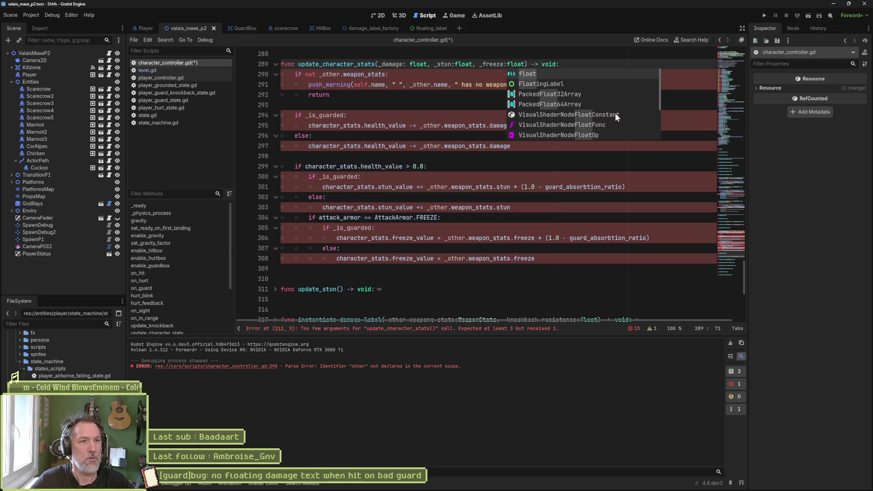
{"action": "double_click", "coordinate": [390, 64]}
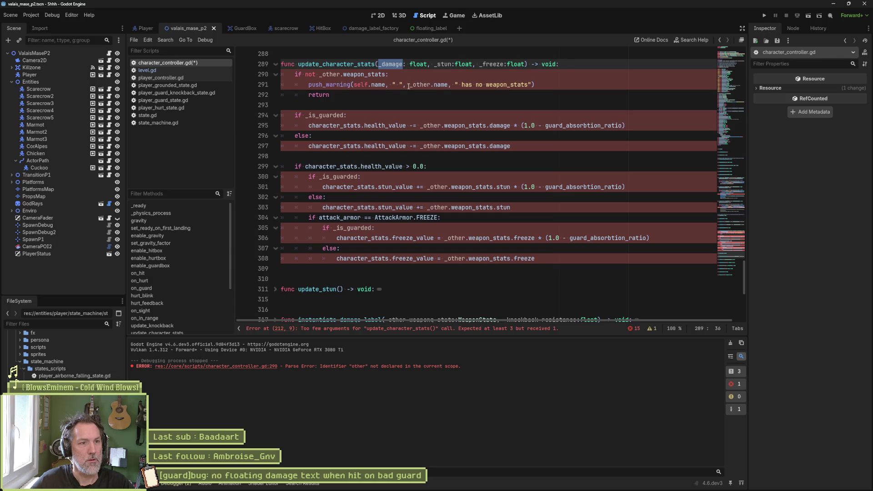
{"action": "left_click", "coordinate": [378, 64]}
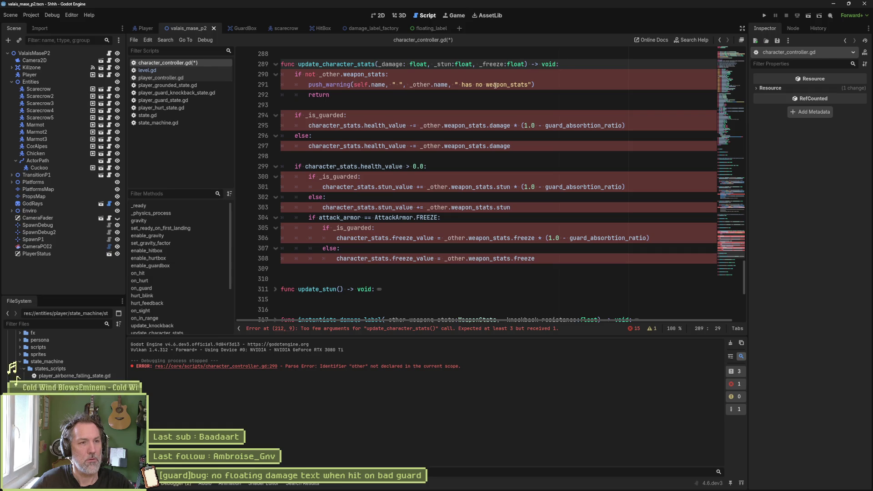
{"action": "type", "text": "_other"}
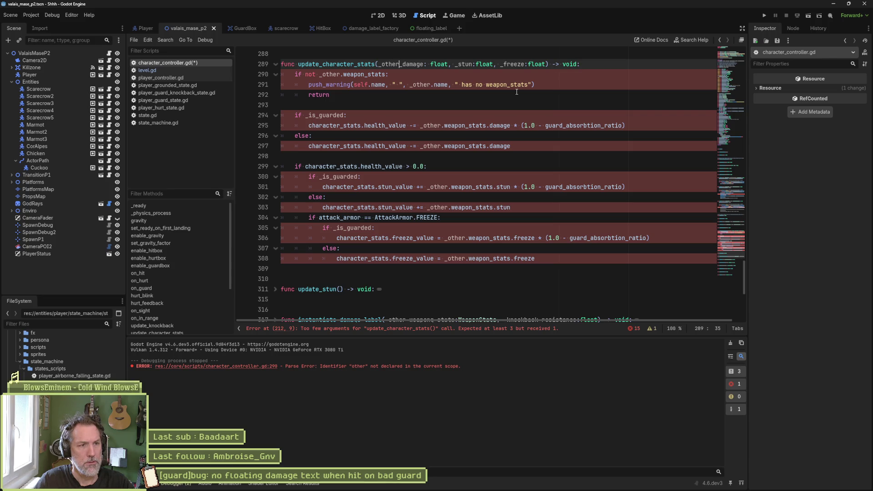
{"action": "key", "text": "ctrl+z"}
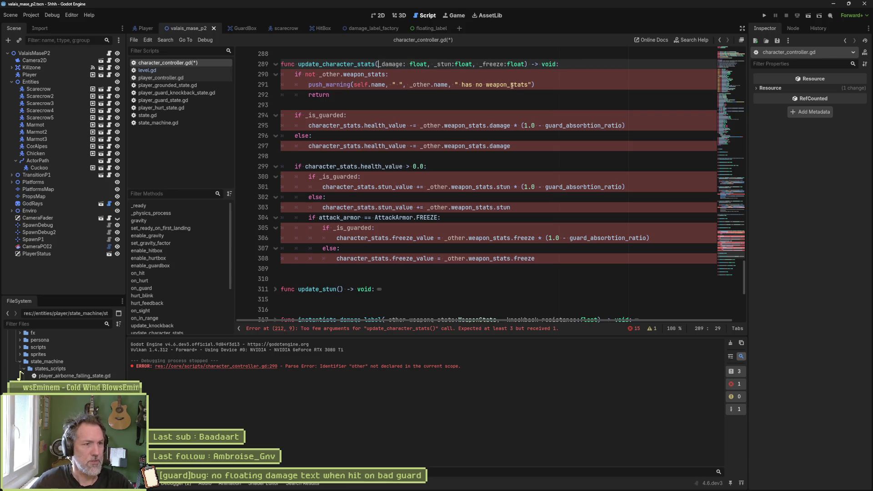
{"action": "type", "text": "_"}
Comment out the weapon_stats check lines in update_character_stats
{"action": "left_click", "coordinate": [367, 74]}
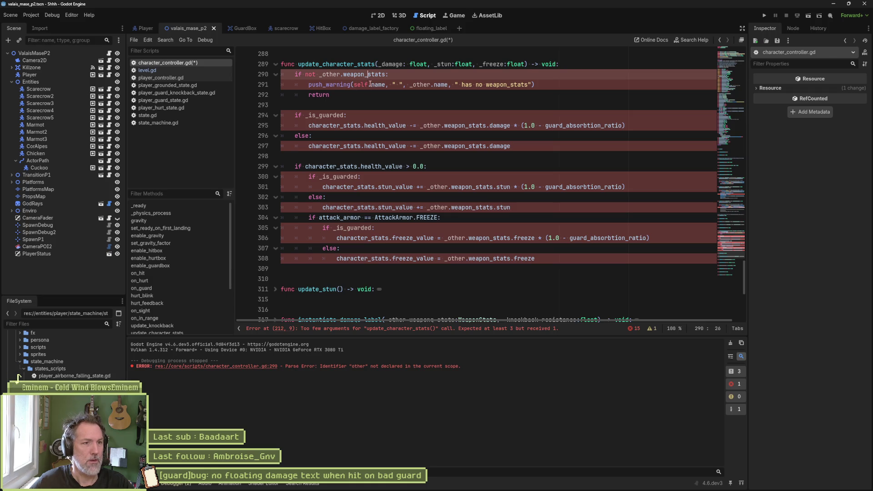
{"action": "key", "text": "shift+Down"}
{"action": "key", "text": "shift+Down"}
{"action": "key", "text": "ctrl+k"}
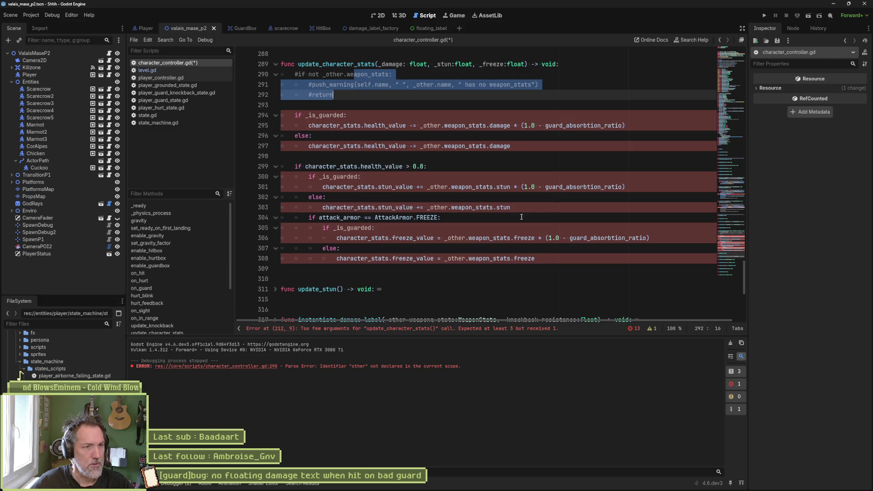
{"action": "left_click_drag", "start_coordinate": [548, 258], "coordinate": [280, 67]}
Paste a copy of the function below the original, separated by a blank line, renamed update_character_stats_old
{"action": "key", "text": "ctrl+c"}
{"action": "left_click", "coordinate": [336, 272]}
{"action": "key", "text": "ctrl+v"}
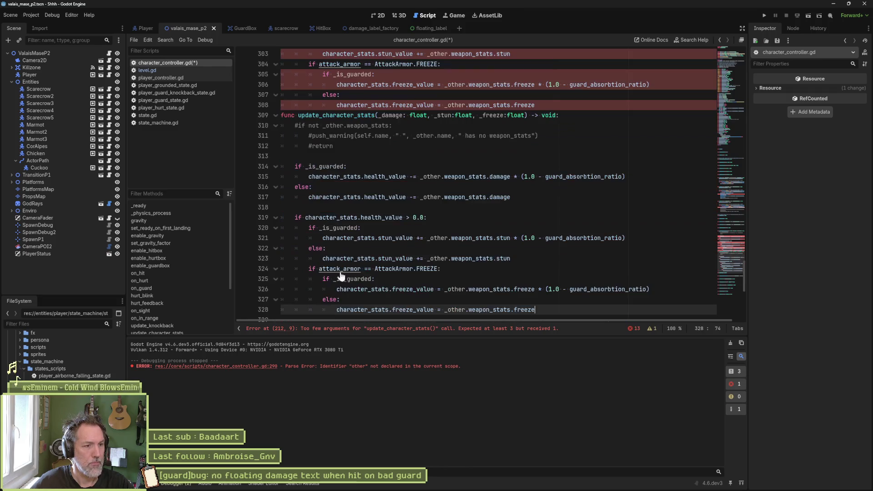
{"action": "left_click", "coordinate": [284, 208]}
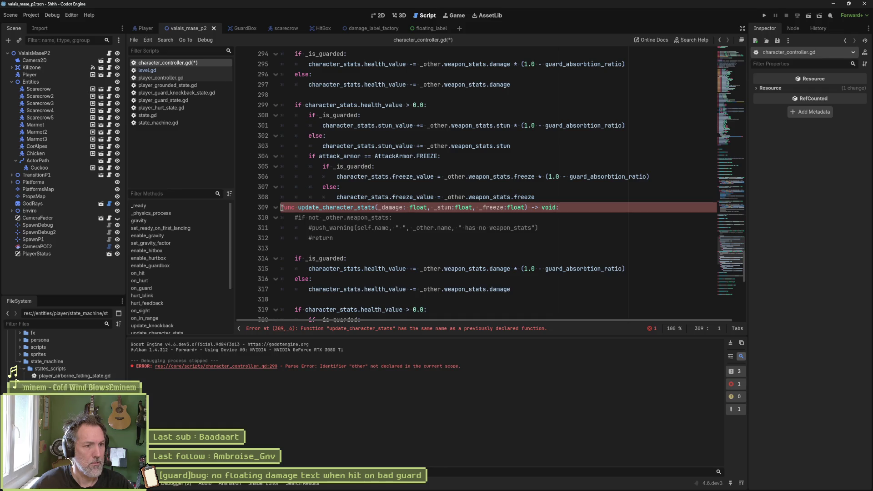
{"action": "key", "text": "Return"}
{"action": "type", "text": "_old"}
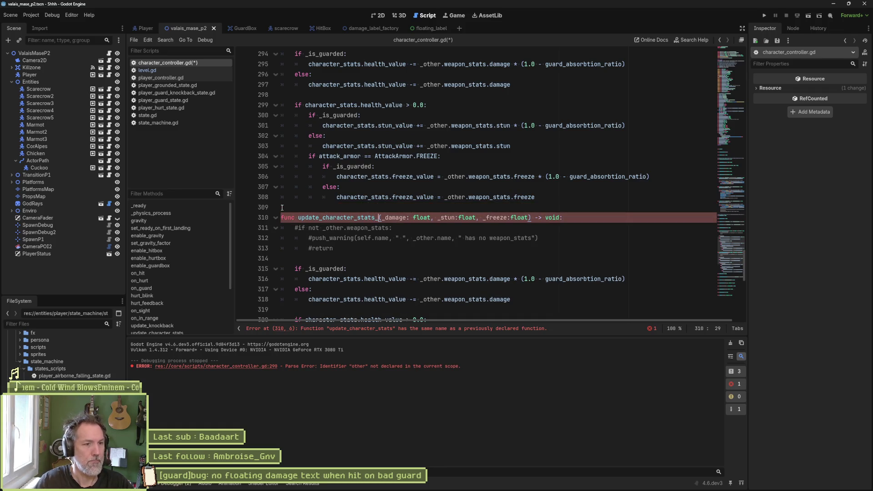
{"action": "left_click_drag", "start_coordinate": [393, 218], "coordinate": [538, 219]}
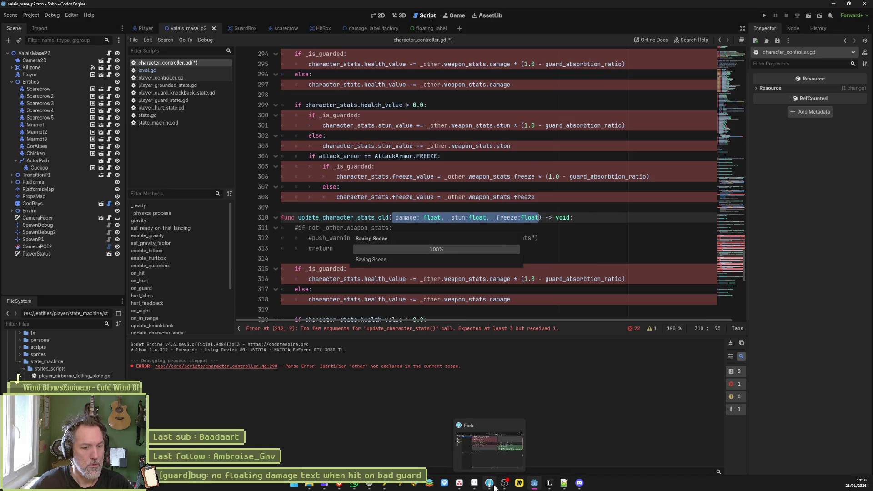
{"action": "left_click", "coordinate": [489, 482]}
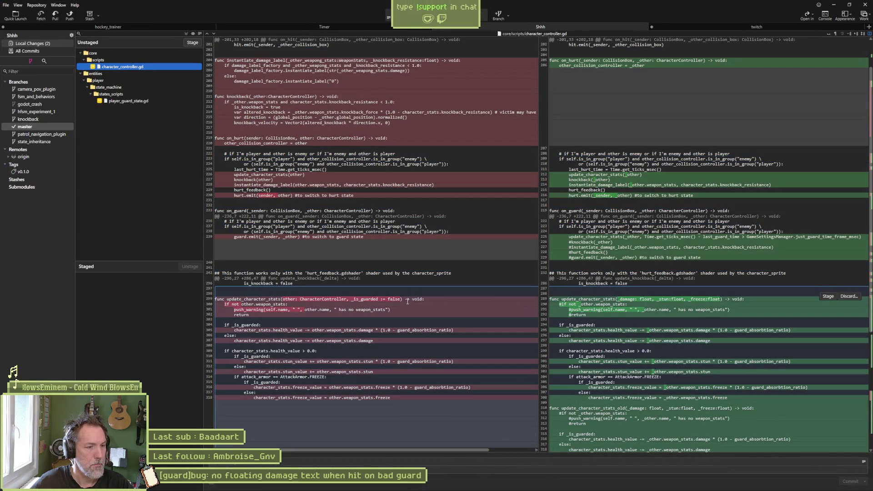
Copy 'other: CharacterController, _is_guarded := false' from Fork's diff into update_character_stats_old
{"action": "left_click_drag", "start_coordinate": [282, 299], "coordinate": [400, 300]}
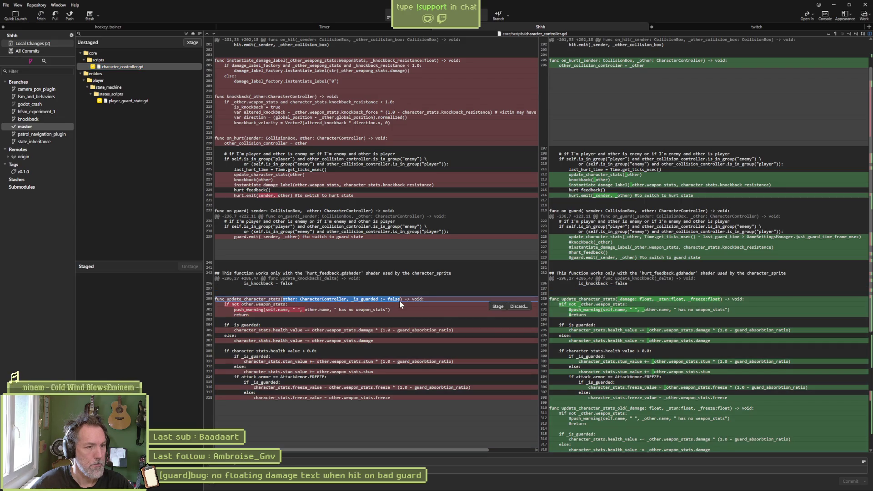
{"action": "key", "text": "alt+Tab"}
{"action": "key", "text": "ctrl+v"}
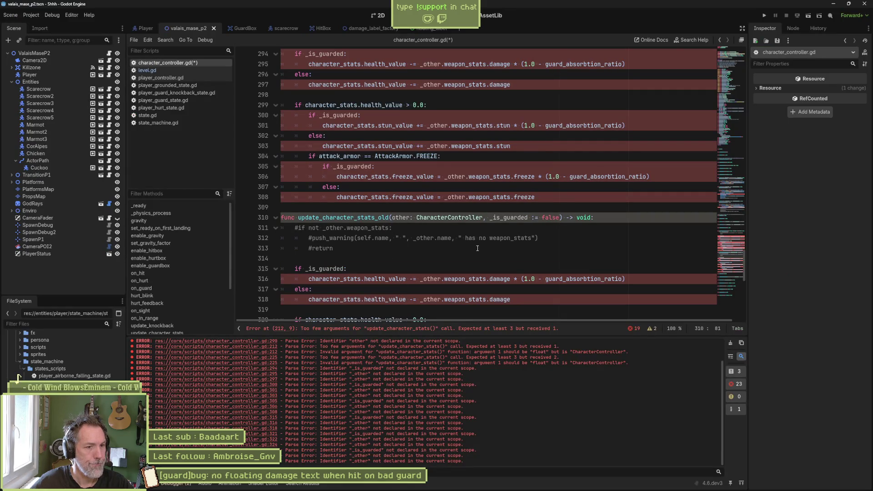
Uncomment the weapon_stats check in update_character_stats_old, fold that function, and save the script
{"action": "left_click", "coordinate": [389, 218]}
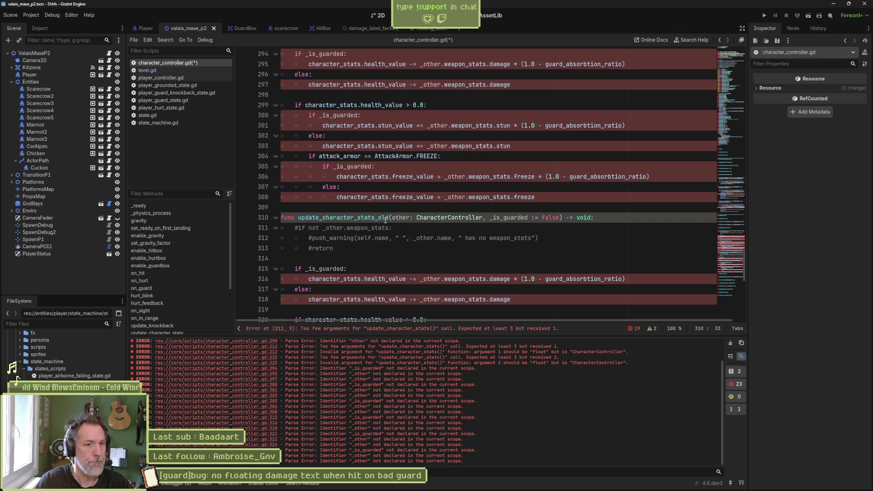
{"action": "type", "text": "_"}
{"action": "left_click", "coordinate": [364, 210]}
{"action": "key", "text": "Return"}
{"action": "left_click_drag", "start_coordinate": [354, 238], "coordinate": [358, 254]}
{"action": "key", "text": "ctrl+k"}
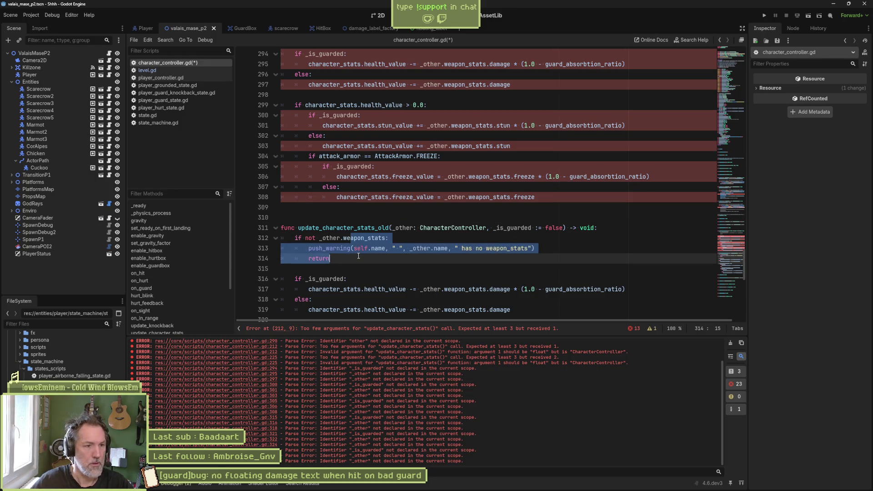
{"action": "left_click", "coordinate": [275, 228]}
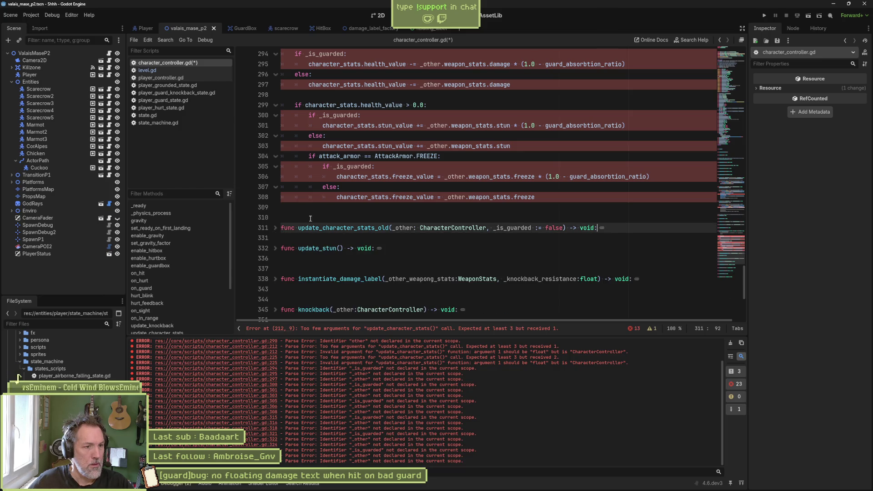
{"action": "left_click", "coordinate": [294, 238]}
{"action": "key", "text": "ctrl+s"}
Delete the commented check and the guarded health, stun and freeze branches in update_character_stats
{"action": "scroll", "coordinate": [386, 241], "scroll_direction": "up", "scroll_amount": 3}
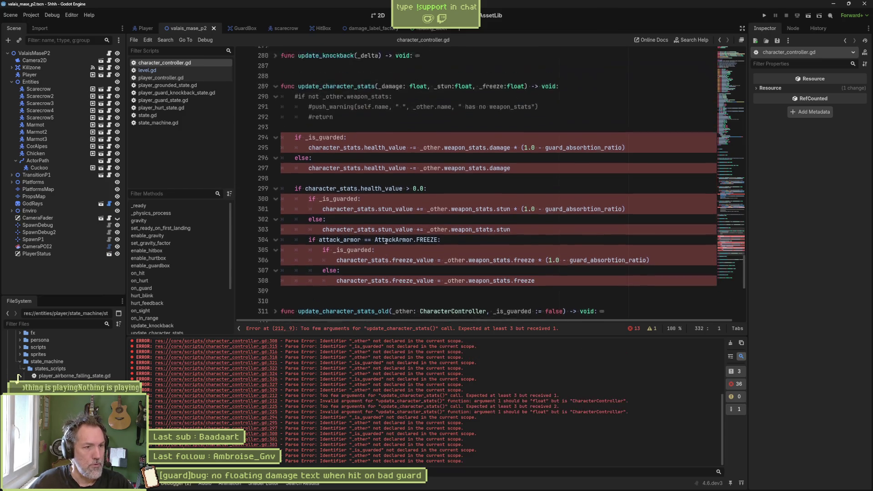
{"action": "left_click", "coordinate": [407, 107]}
{"action": "key", "text": "ctrl+shift+k"}
{"action": "key", "text": "ctrl+shift+k"}
{"action": "key", "text": "ctrl+shift+k"}
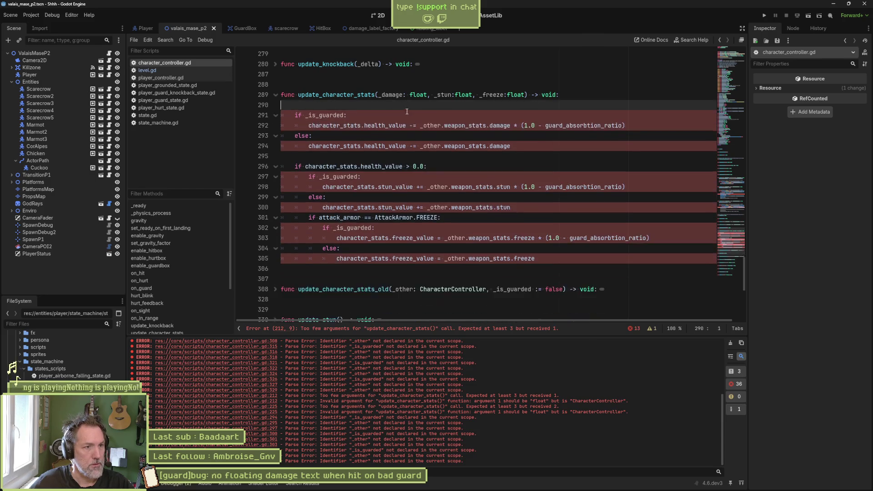
{"action": "key", "text": "ctrl+shift+k"}
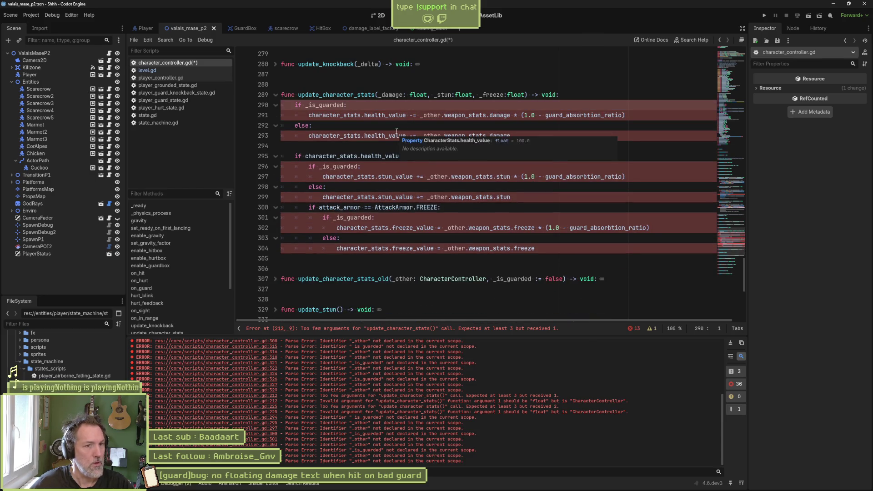
{"action": "key", "text": "ctrl+shift+k"}
{"action": "key", "text": "ctrl+shift+k"}
{"action": "key", "text": "ctrl+shift+k"}
{"action": "key", "text": "shift+Tab"}
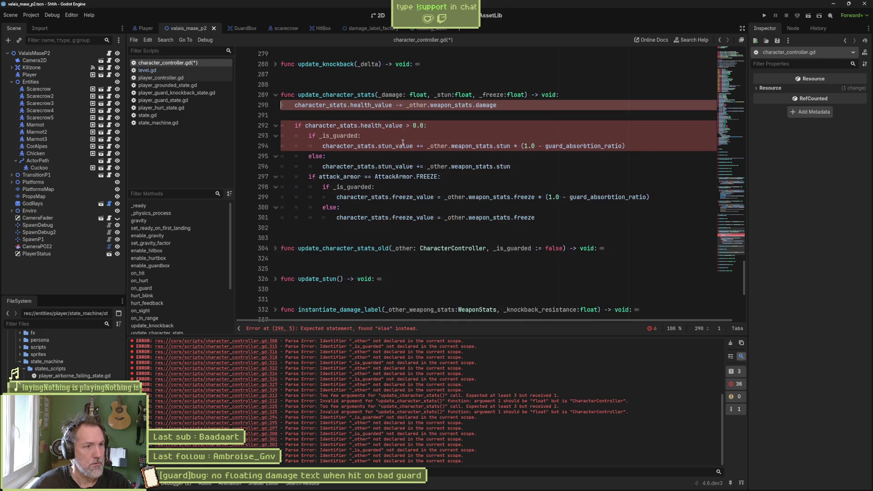
{"action": "left_click", "coordinate": [382, 137]}
{"action": "key", "text": "ctrl+shift+k"}
{"action": "key", "text": "ctrl+shift+k"}
{"action": "key", "text": "ctrl+shift+k"}
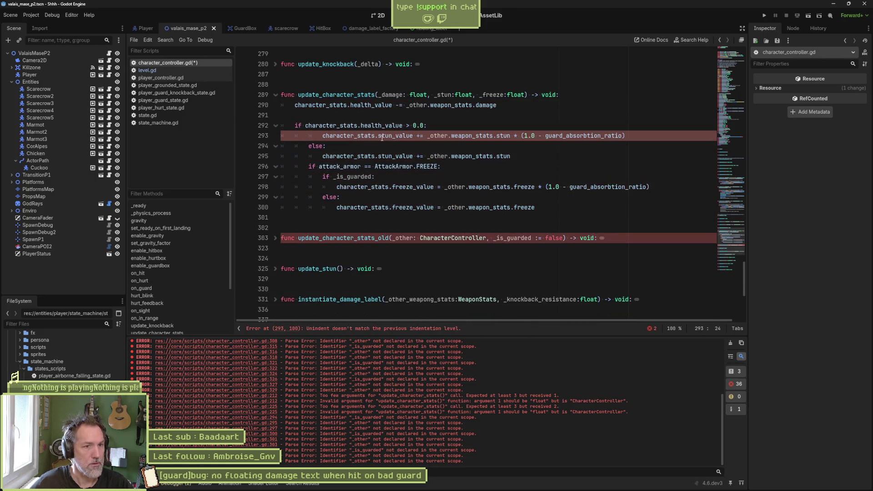
{"action": "key", "text": "shift+Tab"}
{"action": "left_click", "coordinate": [383, 157]}
{"action": "key", "text": "ctrl+shift+k"}
{"action": "key", "text": "ctrl+shift+k"}
{"action": "key", "text": "ctrl+shift+k"}
{"action": "key", "text": "shift+Tab"}
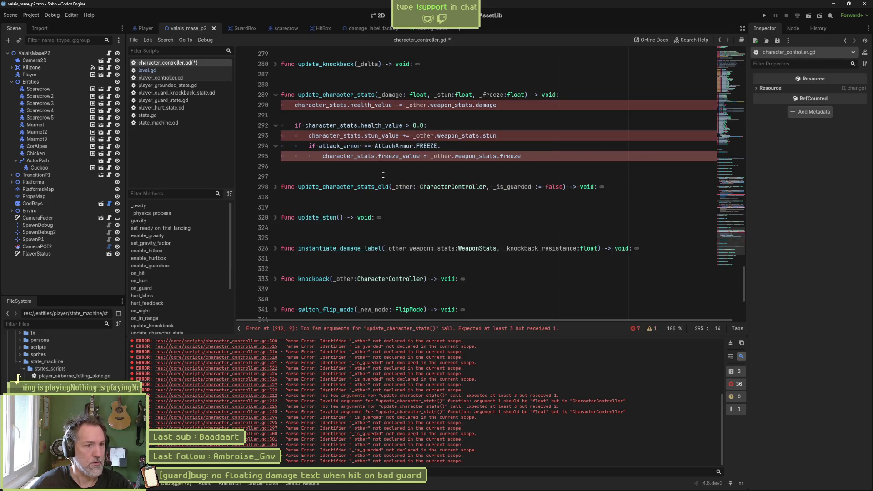
Replace the weapon_stats damage, stun and freeze expressions with _damage, _stun and _freeze
{"action": "double_click", "coordinate": [391, 94]}
{"action": "key", "text": "ctrl+c"}
{"action": "left_click_drag", "start_coordinate": [406, 105], "coordinate": [497, 105]}
{"action": "key", "text": "ctrl+v"}
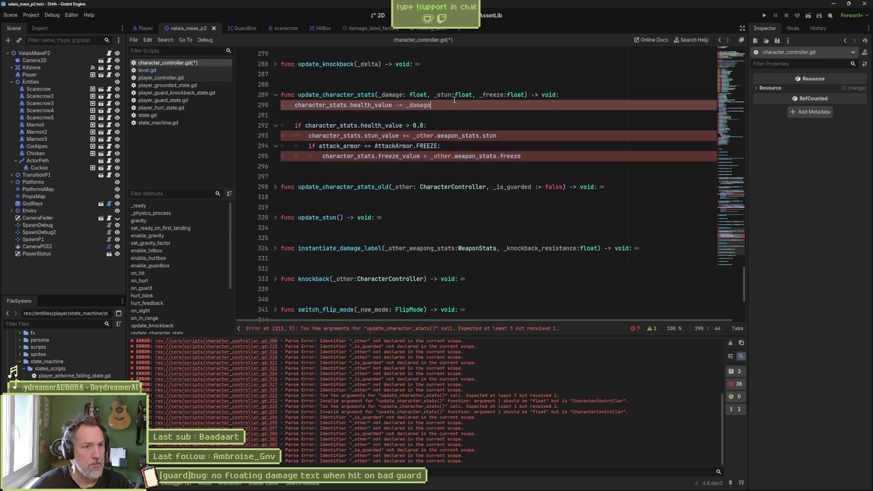
{"action": "double_click", "coordinate": [442, 94]}
{"action": "key", "text": "ctrl+c"}
{"action": "left_click_drag", "start_coordinate": [413, 136], "coordinate": [496, 135]}
{"action": "key", "text": "ctrl+v"}
{"action": "double_click", "coordinate": [491, 95]}
{"action": "key", "text": "ctrl+c"}
{"action": "left_click_drag", "start_coordinate": [429, 156], "coordinate": [521, 156]}
{"action": "key", "text": "ctrl+v"}
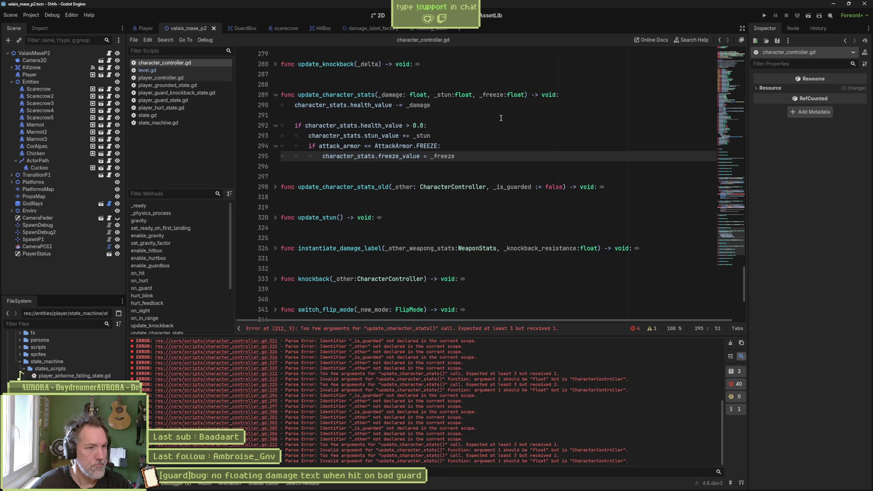
Change the on_hurt call on line 212 to pass _other.weapon_stats.damage
{"action": "left_click", "coordinate": [495, 331]}
{"action": "double_click", "coordinate": [400, 190]}
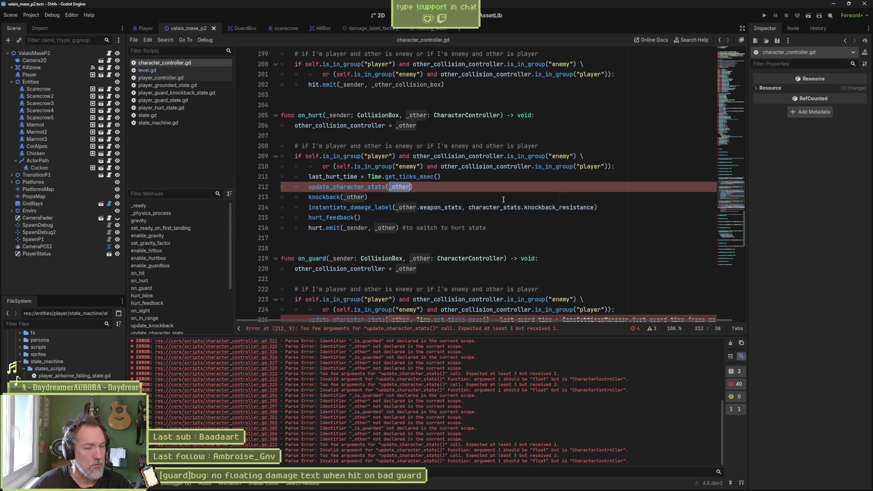
{"action": "left_click", "coordinate": [411, 187]}
{"action": "type", "text": "."}
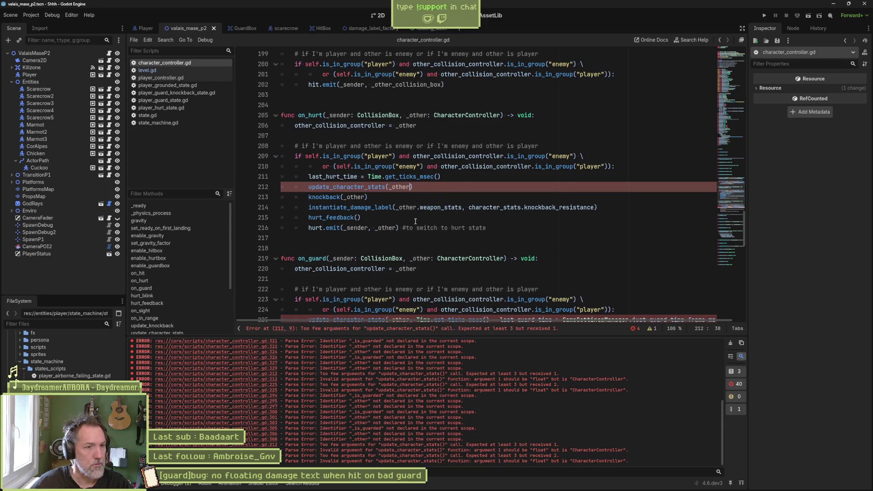
{"action": "type", "text": "da"}
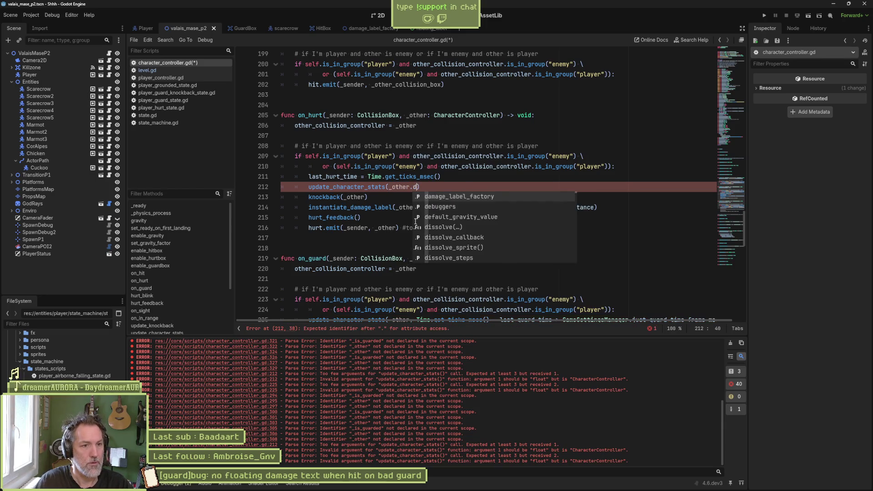
{"action": "key", "text": "BackSpace"}
{"action": "key", "text": "BackSpace"}
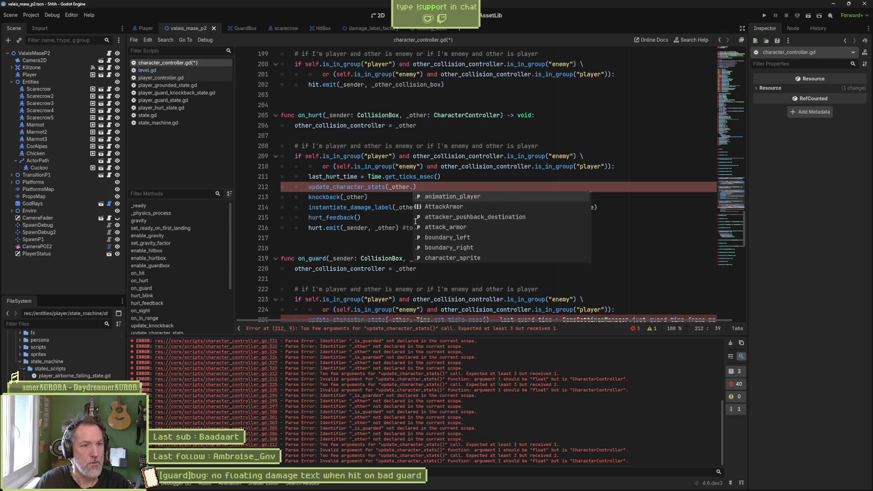
{"action": "type", "text": "weapon_stats.da"}
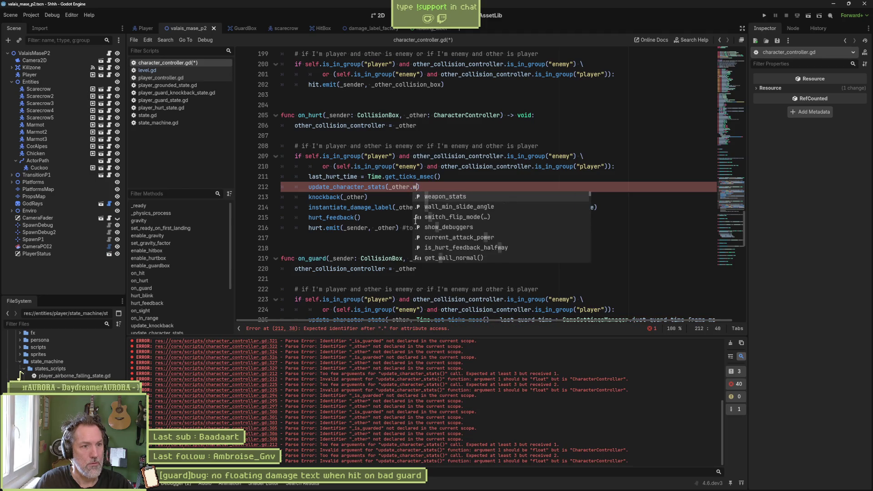
{"action": "key", "text": "Return"}
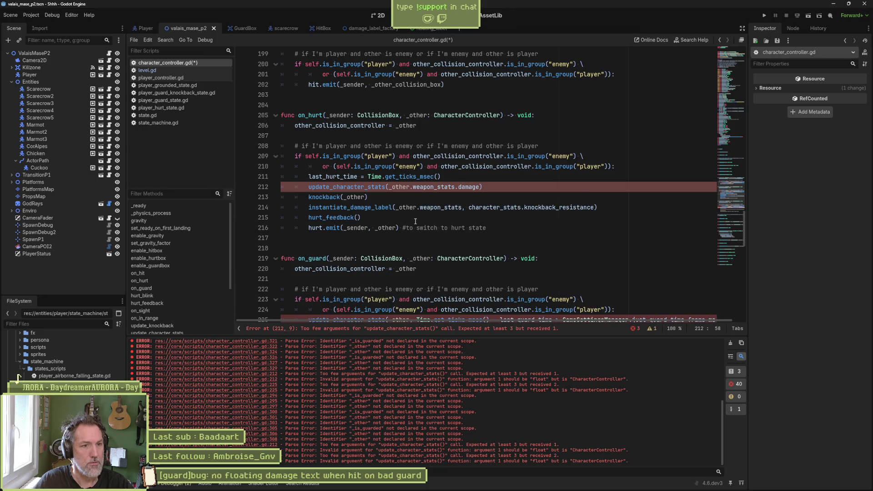
{"action": "key", "text": "ctrl+shift+Left"}
{"action": "key", "text": "ctrl+shift+Left"}
{"action": "key", "text": "ctrl+shift+Left"}
{"action": "key", "text": "Right"}
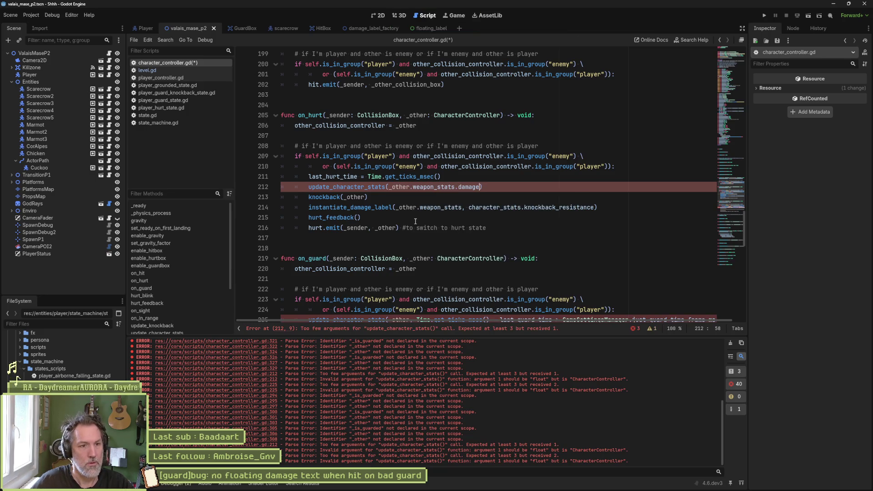
Add _other.weapon_stats.stun and _other.weapon_stats.freeze arguments to the call and save
{"action": "type", "text": ", _other.weapon_stats.s"}
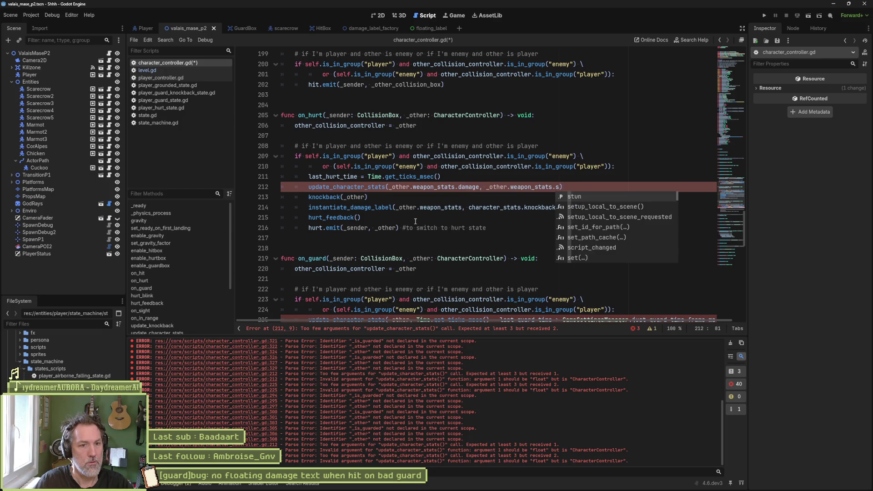
{"action": "key", "text": "Return"}
{"action": "type", "text": ", _other.weapon_stats.damage"}
{"action": "key", "text": "ctrl+BackSpace"}
{"action": "type", "text": "fr"}
{"action": "key", "text": "Return"}
{"action": "key", "text": "ctrl+s"}
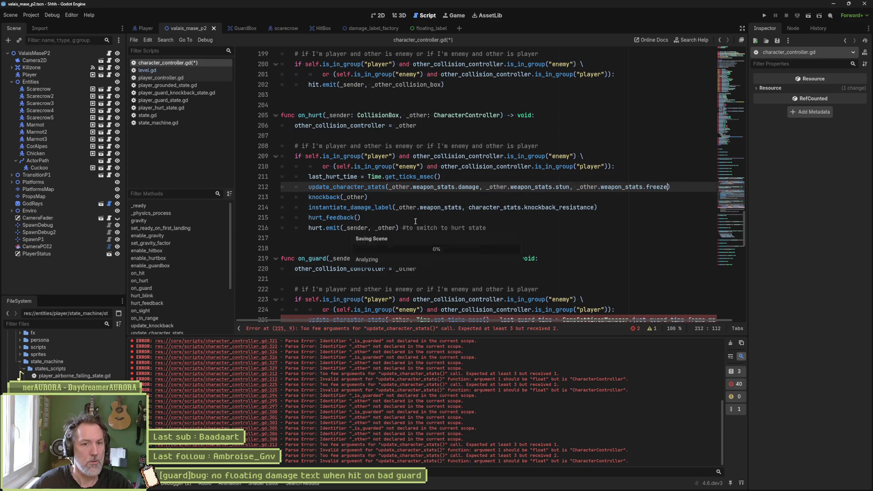
{"action": "left_click_drag", "start_coordinate": [389, 187], "coordinate": [668, 187]}
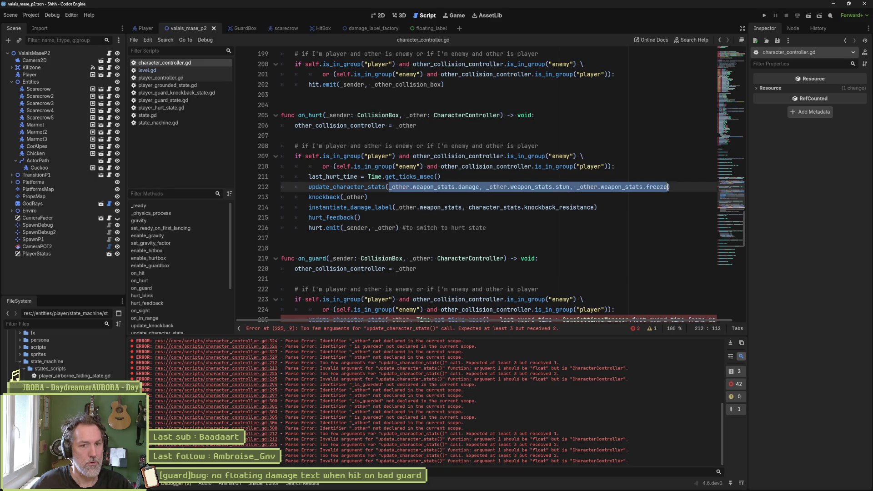
Paste the three weapon stat arguments on a new line above the on_guard stats call
{"action": "left_click", "coordinate": [455, 328]}
{"action": "left_click", "coordinate": [498, 195]}
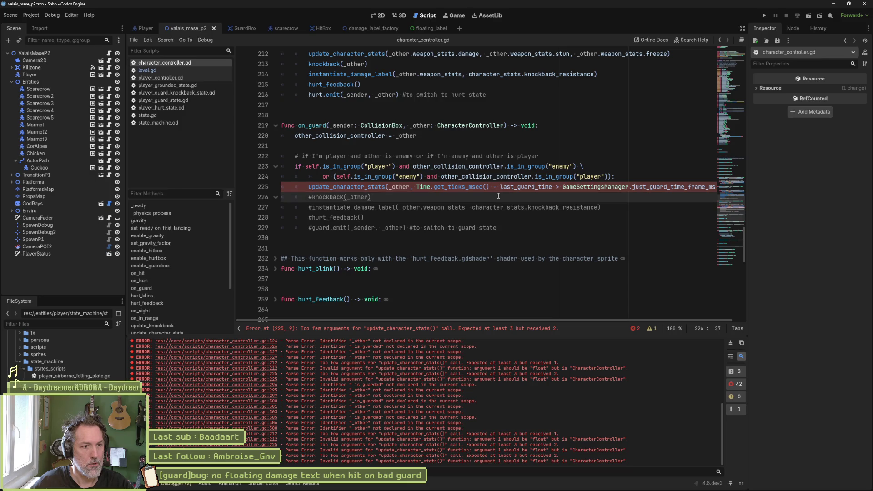
{"action": "left_click_drag", "start_coordinate": [390, 187], "coordinate": [716, 186]}
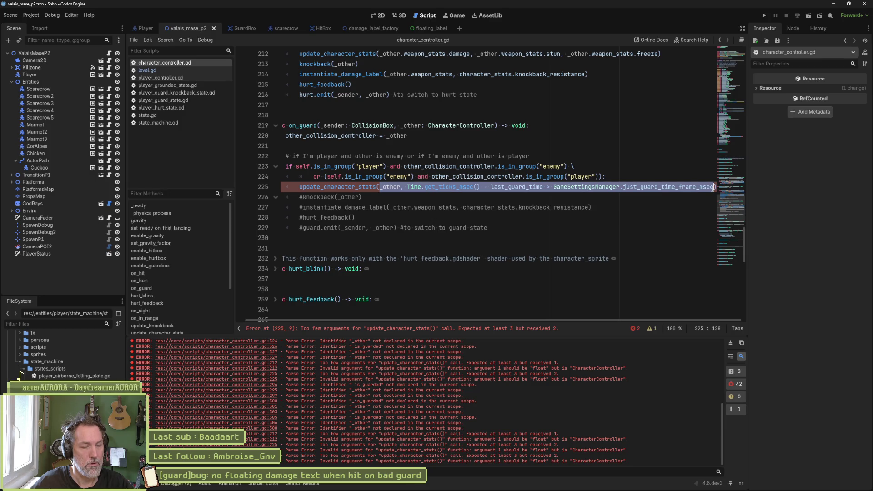
{"action": "left_click", "coordinate": [626, 179]}
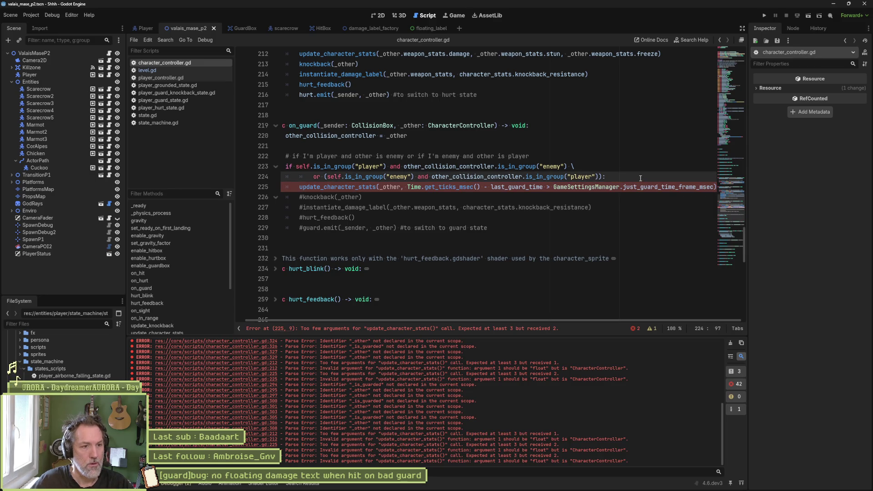
{"action": "key", "text": "Return"}
{"action": "key", "text": "ctrl+v"}
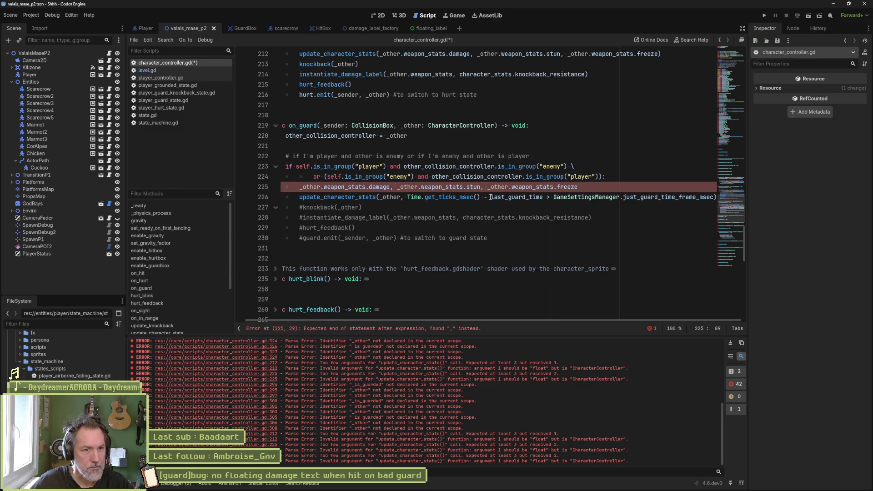
Add an if (Time.get_ticks_msec() - last_guard_time > GameSettingsManager.just_guard_time_frame_msec): check
{"action": "left_click_drag", "start_coordinate": [408, 197], "coordinate": [715, 197]}
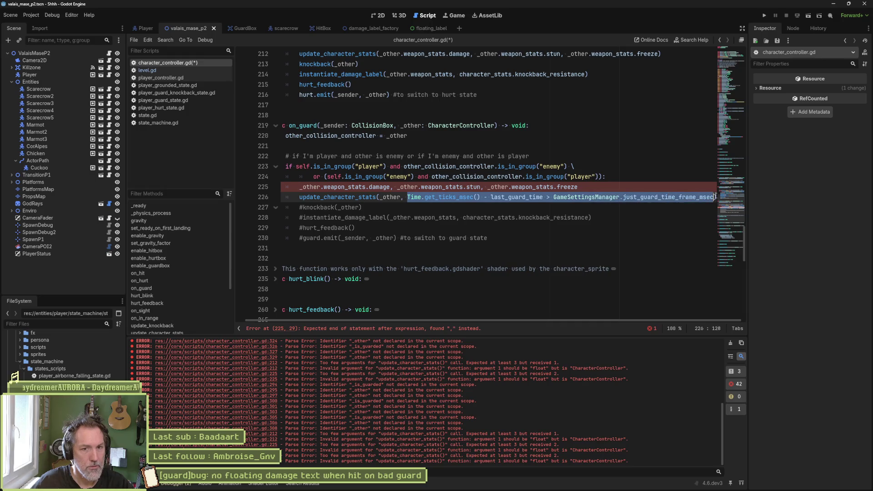
{"action": "left_click", "coordinate": [622, 176]}
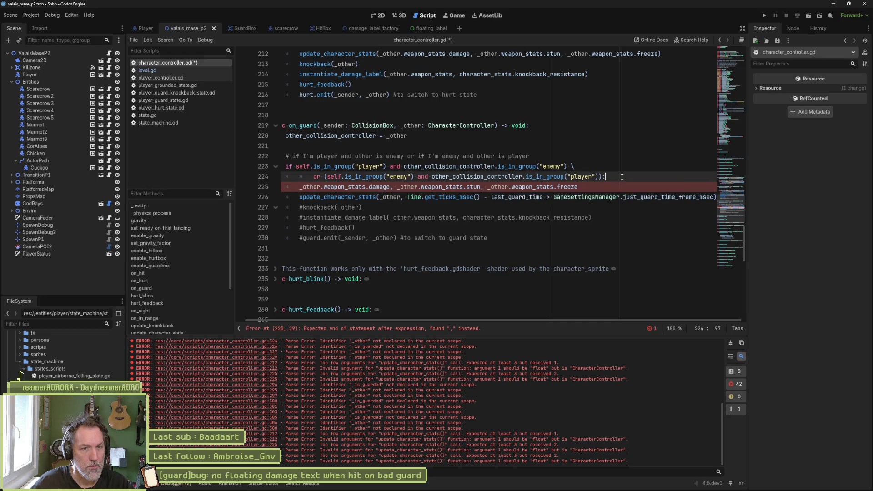
{"action": "key", "text": "Return"}
{"action": "type", "text": "if"}
{"action": "key", "text": "BackSpace"}
{"action": "key", "text": "BackSpace"}
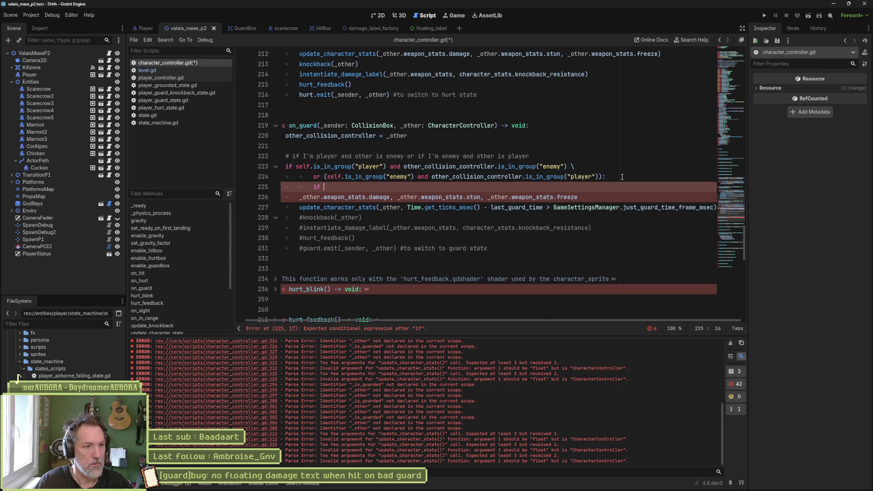
{"action": "type", "text": "("}
{"action": "key", "text": "ctrl+v"}
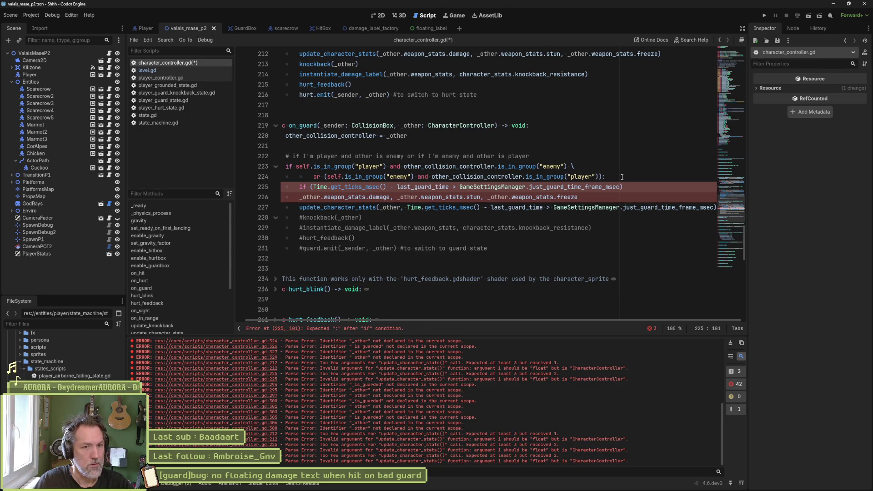
{"action": "key", "text": "Right"}
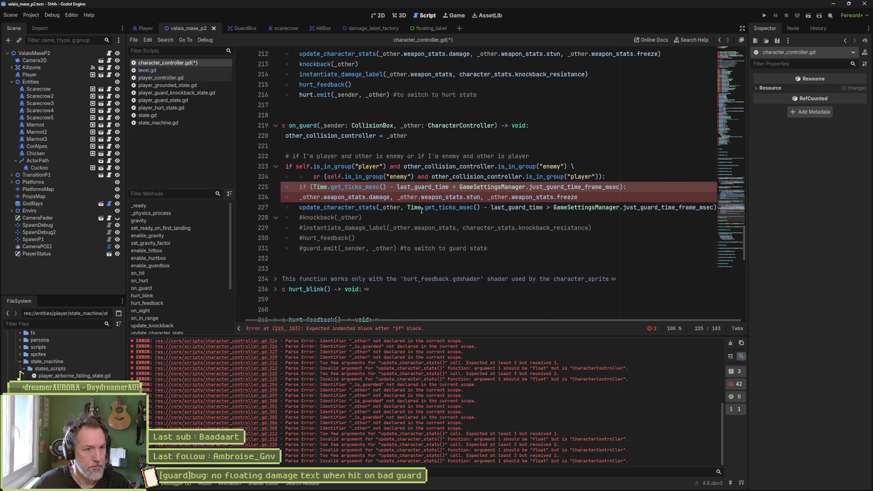
Replace the guard call's old arguments with the weapon damage, stun and freeze values, deleting the leftover line
{"action": "left_click_drag", "start_coordinate": [300, 197], "coordinate": [578, 197]}
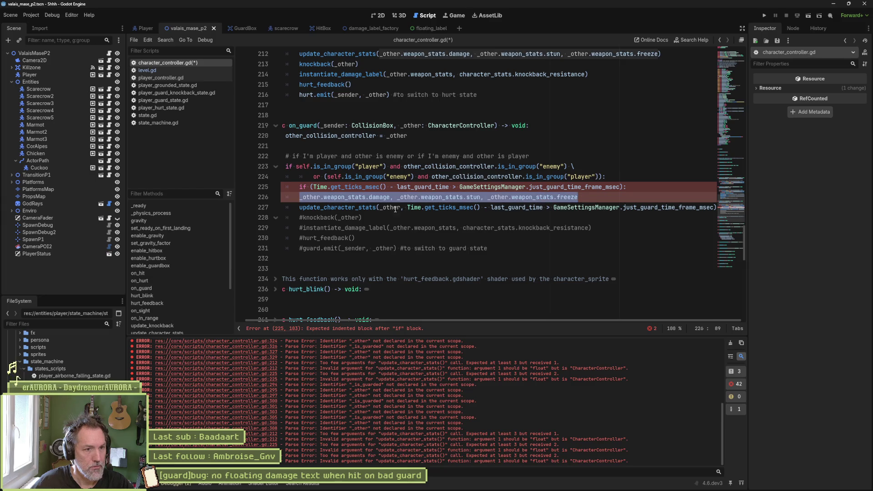
{"action": "left_click_drag", "start_coordinate": [382, 209], "coordinate": [714, 208]}
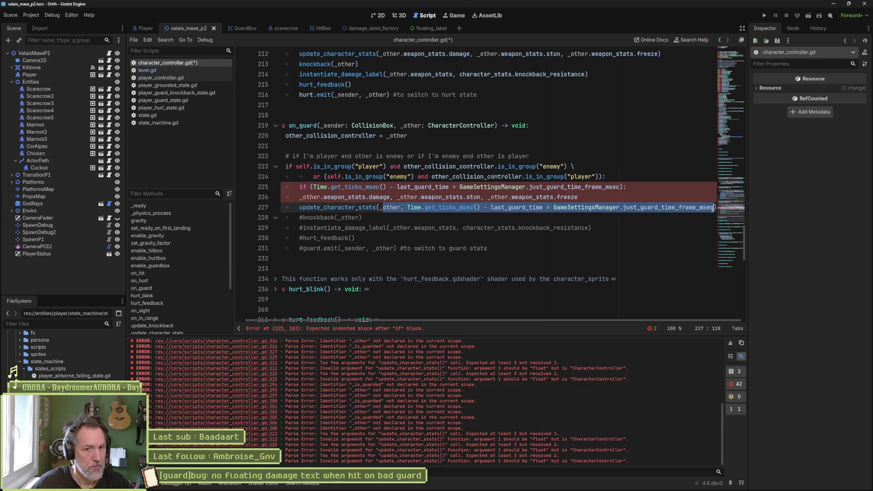
{"action": "key", "text": "ctrl+v"}
{"action": "left_click", "coordinate": [311, 197]}
{"action": "key", "text": "ctrl+shift+k"}
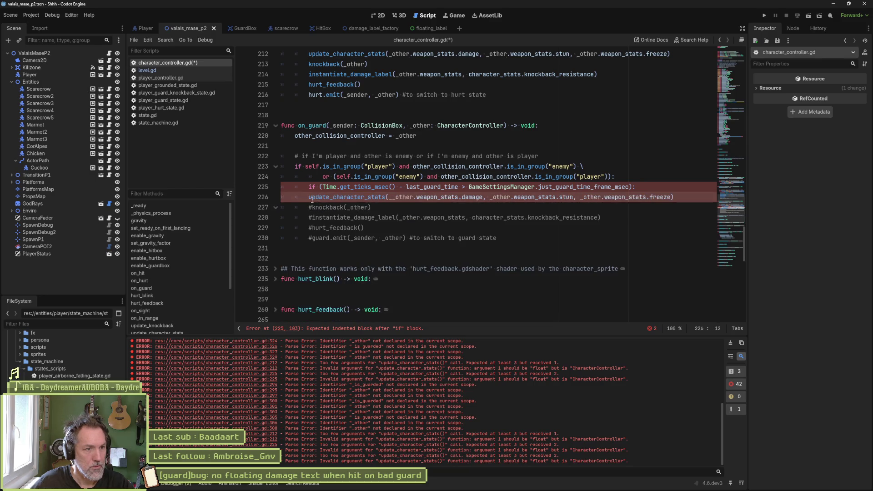
Indent the stats call under the timing check and append '* GameSettingsManager.' to the damage argument
{"action": "key", "text": "Tab"}
{"action": "left_click", "coordinate": [409, 199]}
{"action": "key", "text": "BackSpace"}
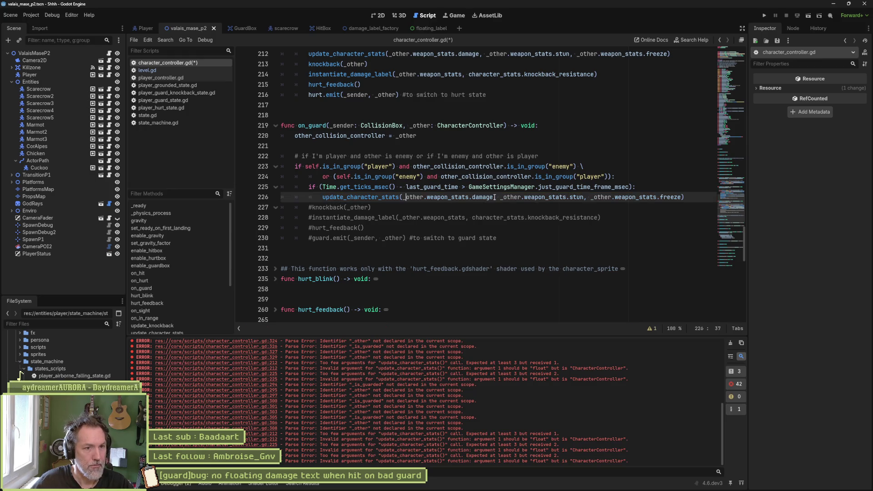
{"action": "type", "text": "* "}
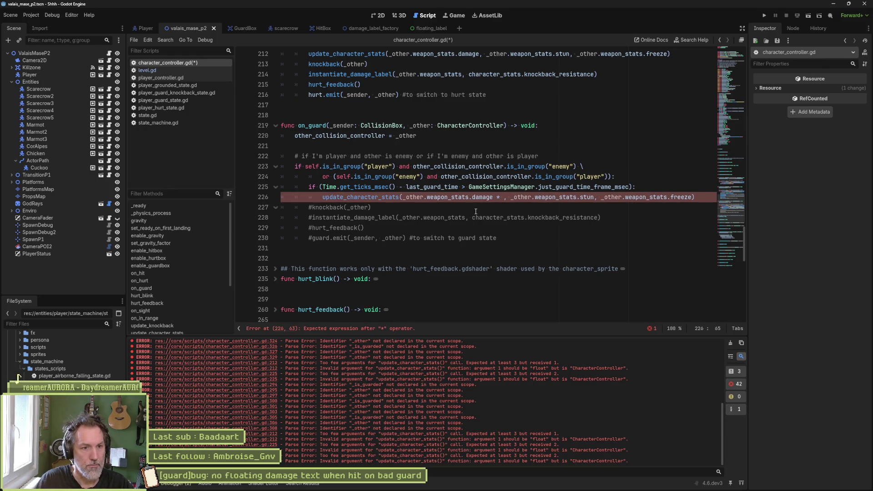
{"action": "type", "text": "Game"}
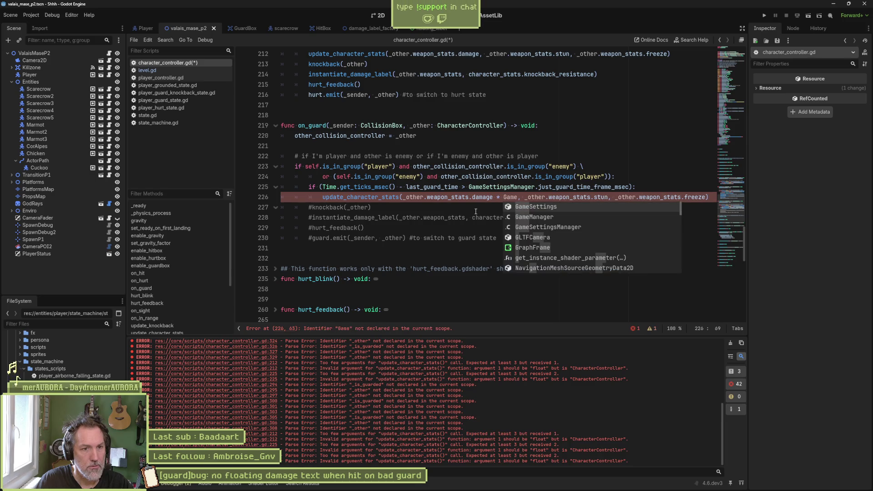
{"action": "key", "text": "Down"}
{"action": "key", "text": "Down"}
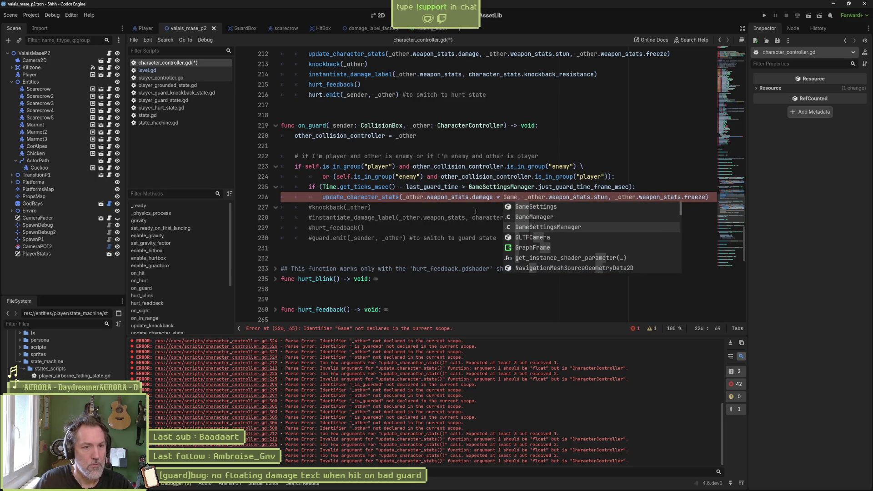
{"action": "key", "text": "Return"}
{"action": "type", "text": "."}
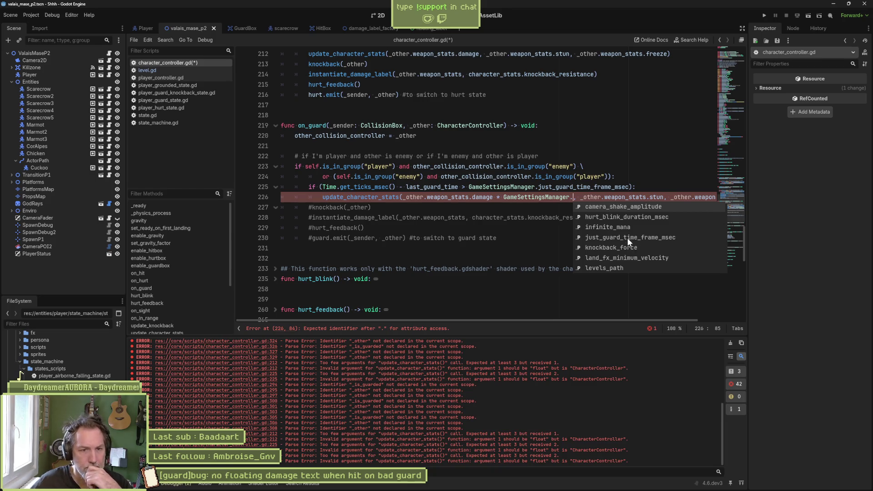
Browse GameSettingsManager's member list, then open game_settings_manager.gd
{"action": "scroll", "coordinate": [650, 240], "scroll_direction": "down", "scroll_amount": 1}
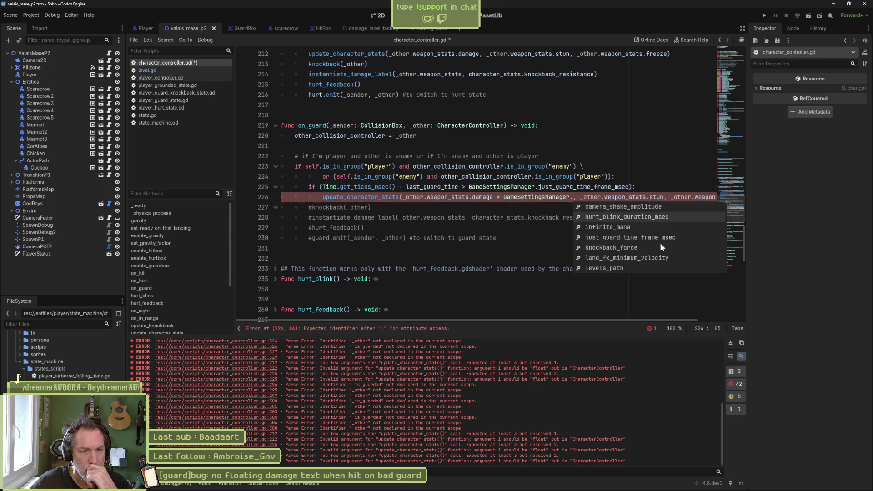
{"action": "scroll", "coordinate": [665, 244], "scroll_direction": "down", "scroll_amount": 4}
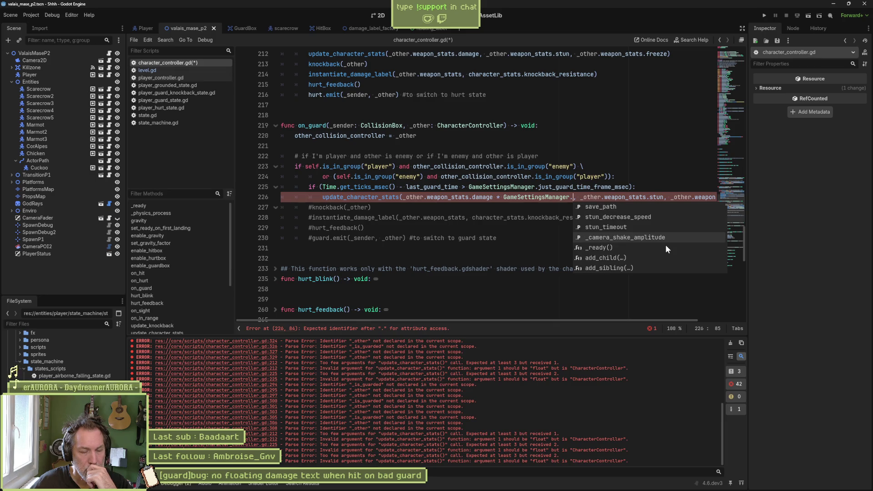
{"action": "left_click", "coordinate": [556, 226]}
{"action": "left_click", "coordinate": [527, 197], "text": "ctrl"}
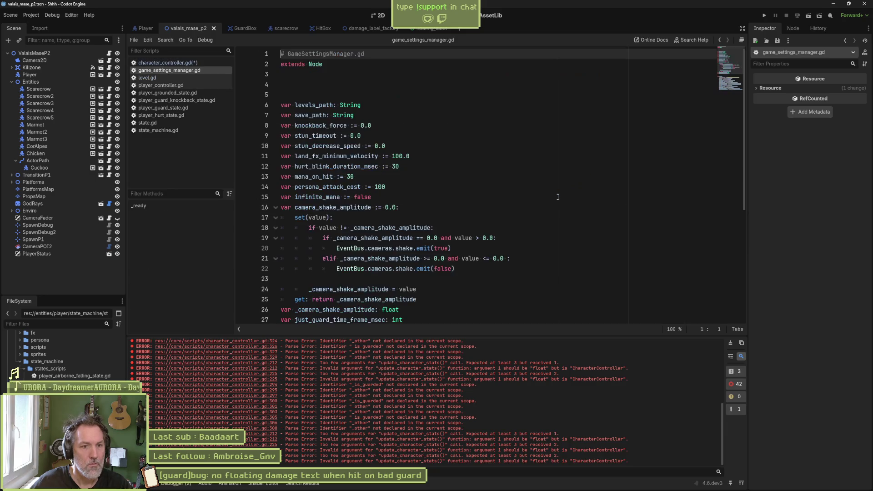
Scroll through the settings in game_settings_manager.gd's _ready() and return to character_controller.gd
{"action": "scroll", "coordinate": [486, 209], "scroll_direction": "down", "scroll_amount": 5}
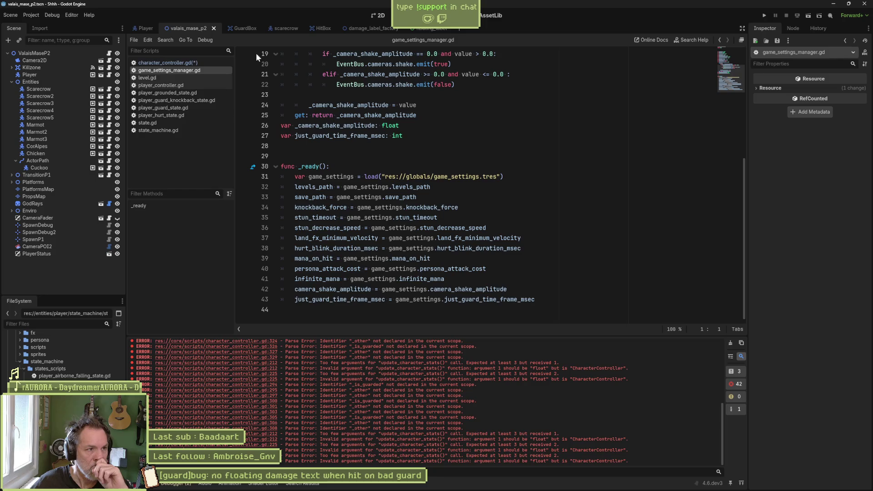
{"action": "left_click", "coordinate": [177, 63]}
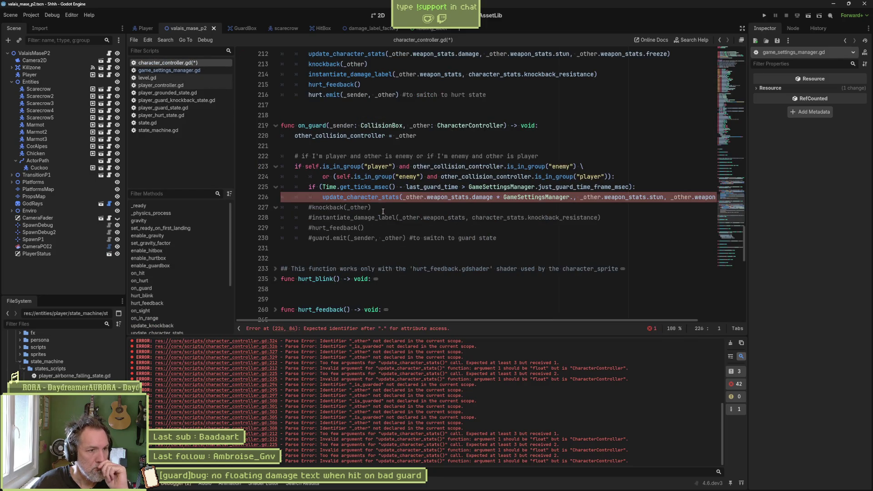
Copy '* (1.0 - guard_absorbtion_ratio)' from line 305 of update_character_stats_old
{"action": "scroll", "coordinate": [192, 279], "scroll_direction": "down", "scroll_amount": 1}
{"action": "scroll", "coordinate": [193, 280], "scroll_direction": "down", "scroll_amount": 3}
{"action": "left_click", "coordinate": [190, 275]}
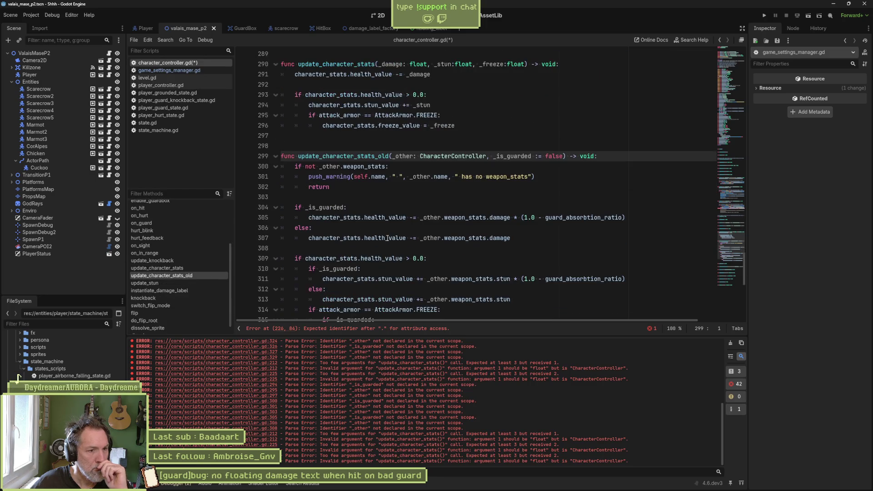
{"action": "left_click_drag", "start_coordinate": [521, 217], "coordinate": [628, 214]}
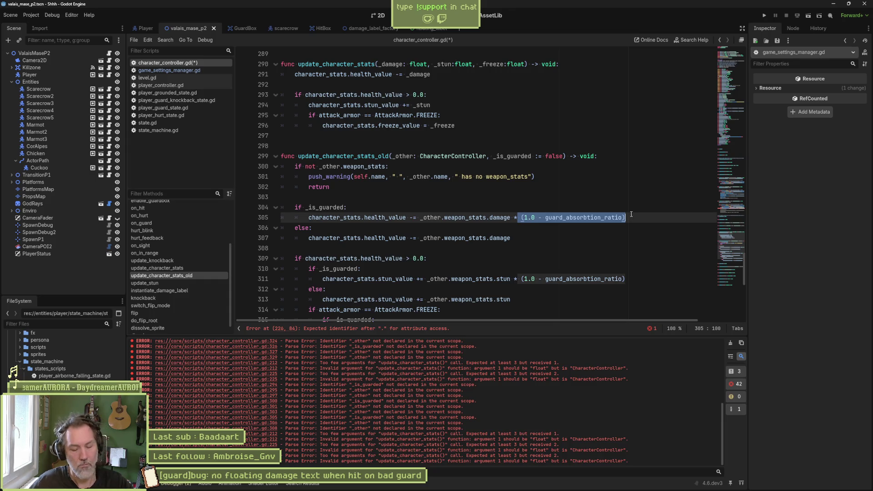
{"action": "key", "text": "Left"}
{"action": "key", "text": "Left"}
{"action": "key", "text": "Left"}
{"action": "key", "text": "shift+End"}
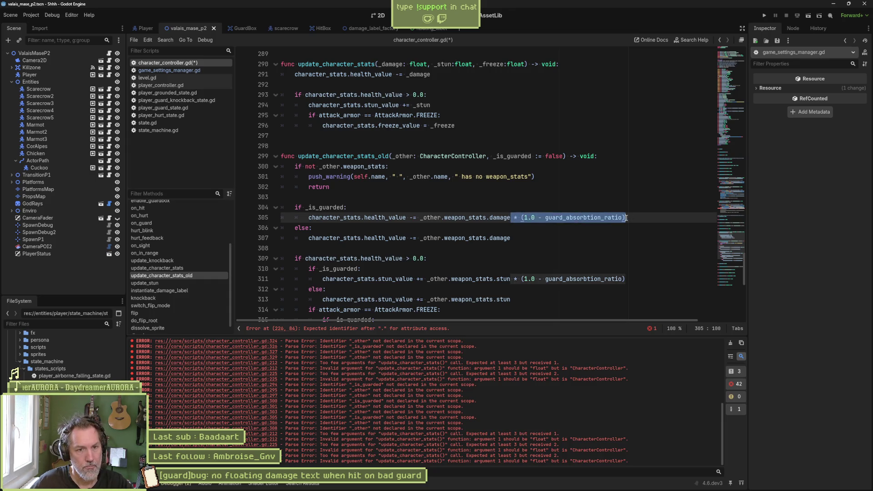
Bring up the new update_character_stats definition, then the error on line 226
{"action": "scroll", "coordinate": [608, 208], "scroll_direction": "up", "scroll_amount": 4}
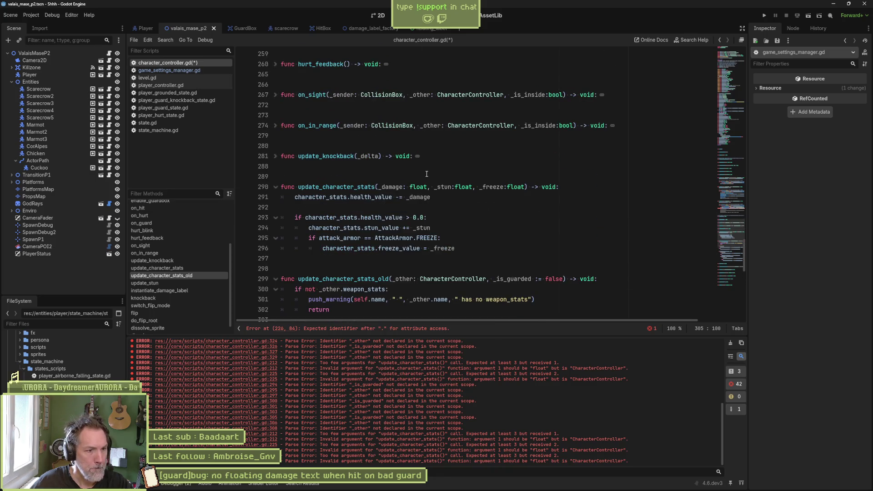
{"action": "scroll", "coordinate": [426, 186], "scroll_direction": "down", "scroll_amount": 3}
{"action": "scroll", "coordinate": [427, 186], "scroll_direction": "down", "scroll_amount": 5}
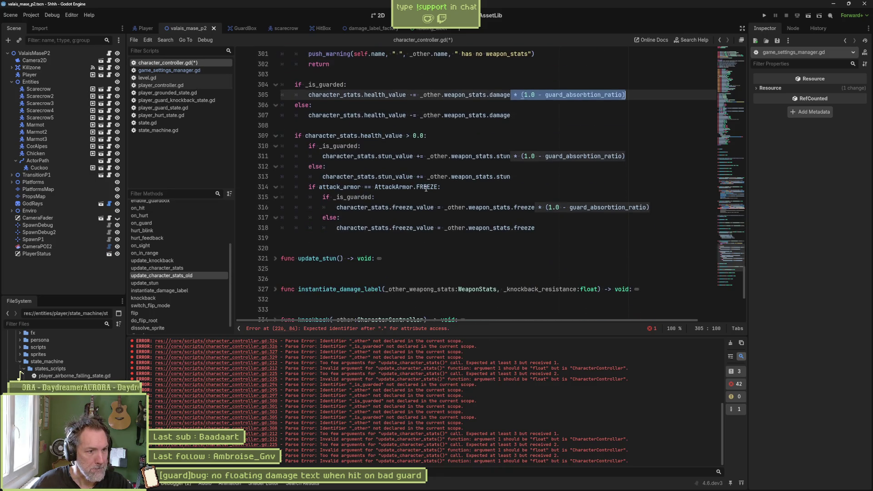
{"action": "scroll", "coordinate": [425, 187], "scroll_direction": "up", "scroll_amount": 5}
{"action": "scroll", "coordinate": [426, 190], "scroll_direction": "up", "scroll_amount": 3}
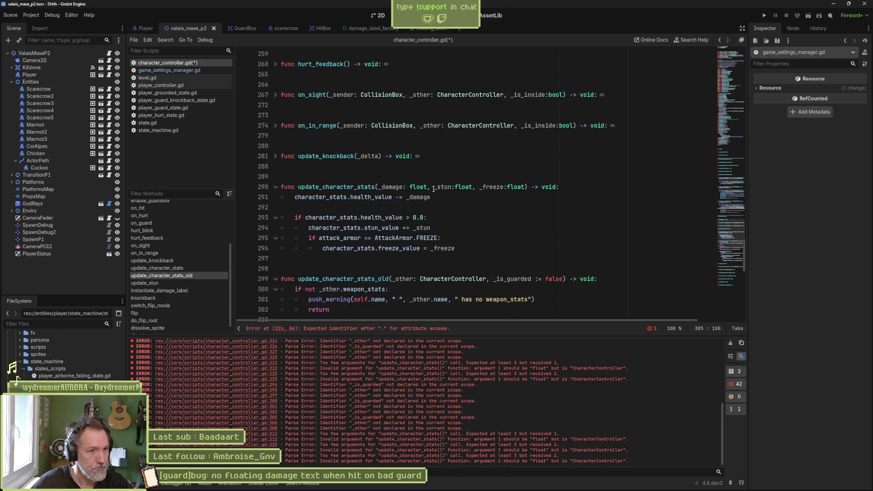
{"action": "scroll", "coordinate": [434, 200], "scroll_direction": "down", "scroll_amount": 4}
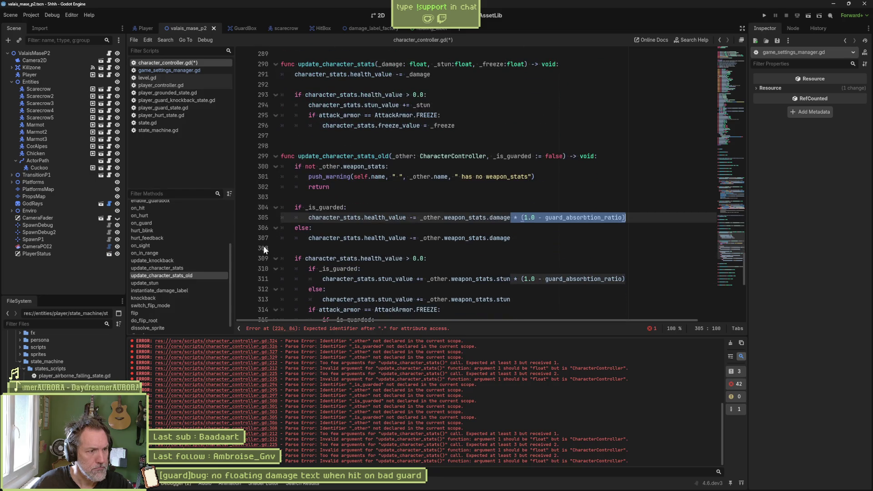
{"action": "left_click", "coordinate": [182, 269]}
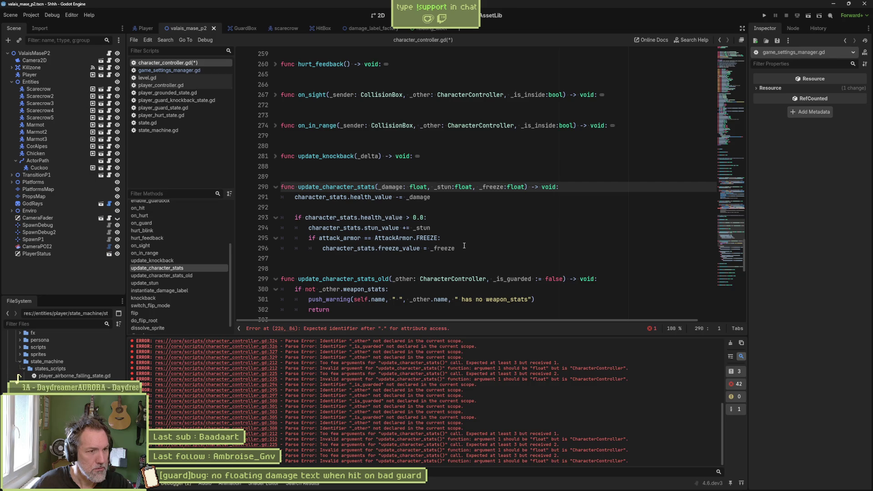
{"action": "left_click", "coordinate": [386, 329]}
Paste the guard absorption multiplier into line 226 and copy the damage line under else without it
{"action": "left_click_drag", "start_coordinate": [282, 186], "coordinate": [281, 196]}
{"action": "key", "text": "ctrl+c"}
{"action": "left_click", "coordinate": [337, 197]}
{"action": "key", "text": "ctrl+v"}
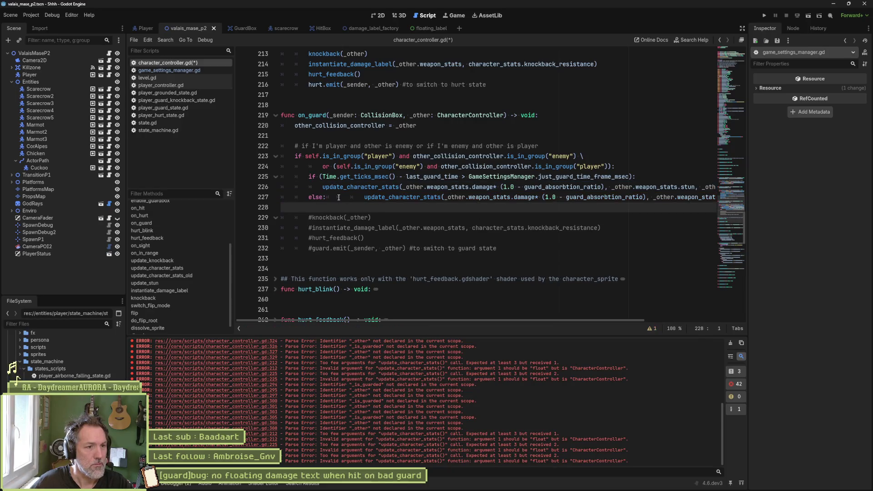
{"action": "left_click", "coordinate": [323, 197]}
{"action": "key", "text": "Return"}
{"action": "key", "text": "Delete"}
{"action": "key", "text": "Delete"}
{"action": "key", "text": "Delete"}
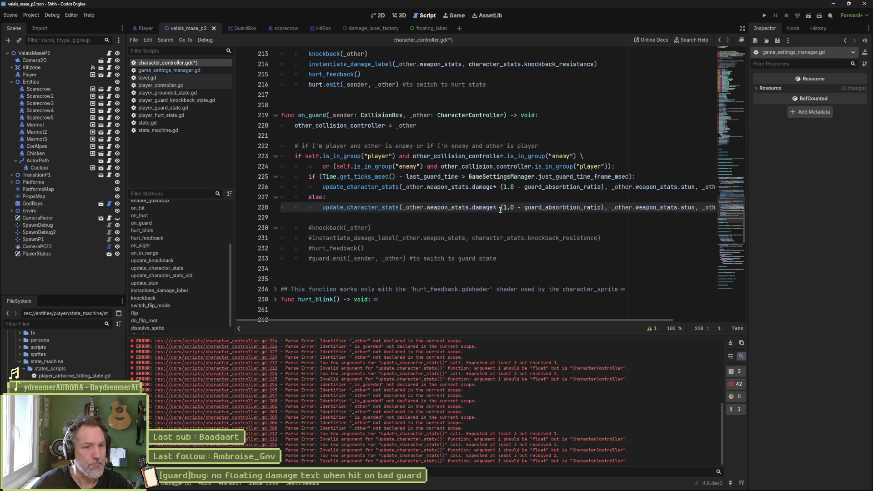
{"action": "left_click_drag", "start_coordinate": [493, 207], "coordinate": [605, 208]}
{"action": "key", "text": "Delete"}
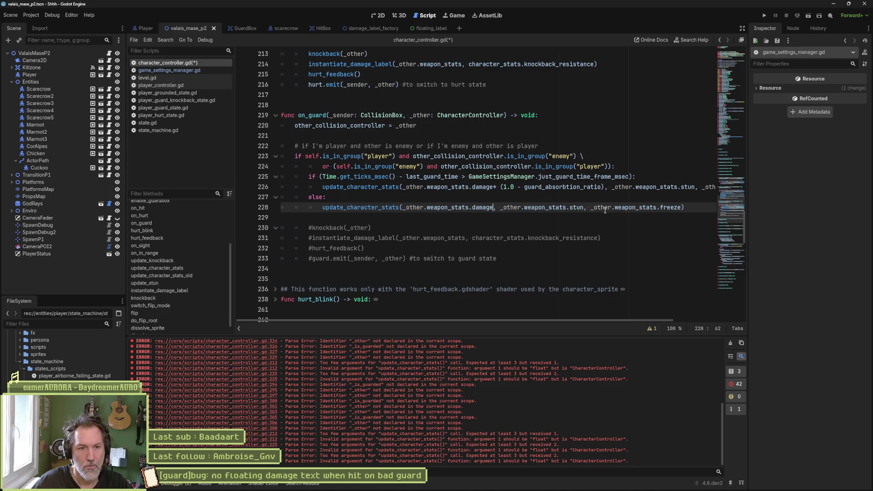
Add a '# if bad guard timing' comment above the first branch and '#perfect guard values' under else
{"action": "left_click", "coordinate": [576, 224]}
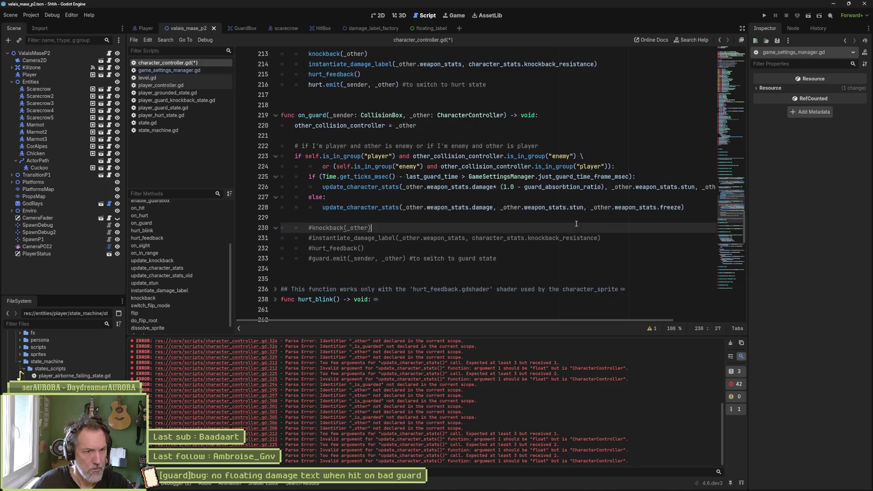
{"action": "left_click", "coordinate": [628, 168]}
{"action": "key", "text": "Return"}
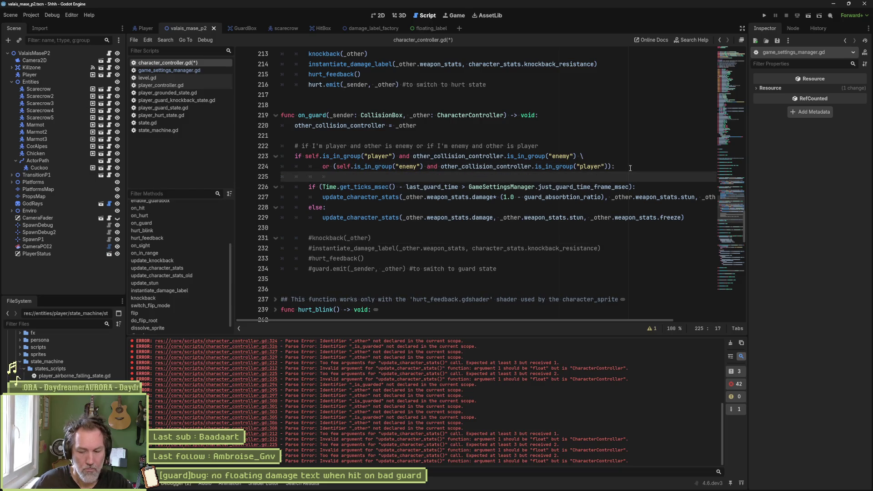
{"action": "key", "text": "Return"}
{"action": "key", "text": "BackSpace"}
{"action": "key", "text": "BackSpace"}
{"action": "type", "text": "# if bad guard timing"}
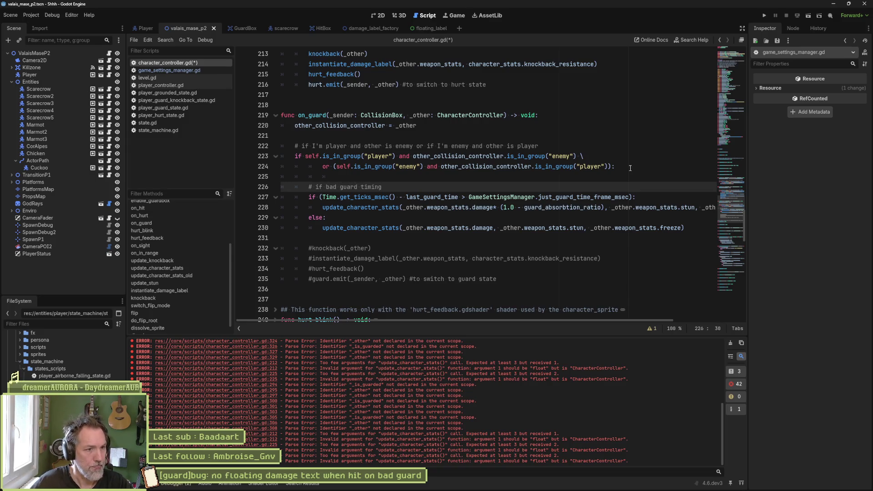
{"action": "left_click", "coordinate": [394, 220]}
{"action": "key", "text": "Return"}
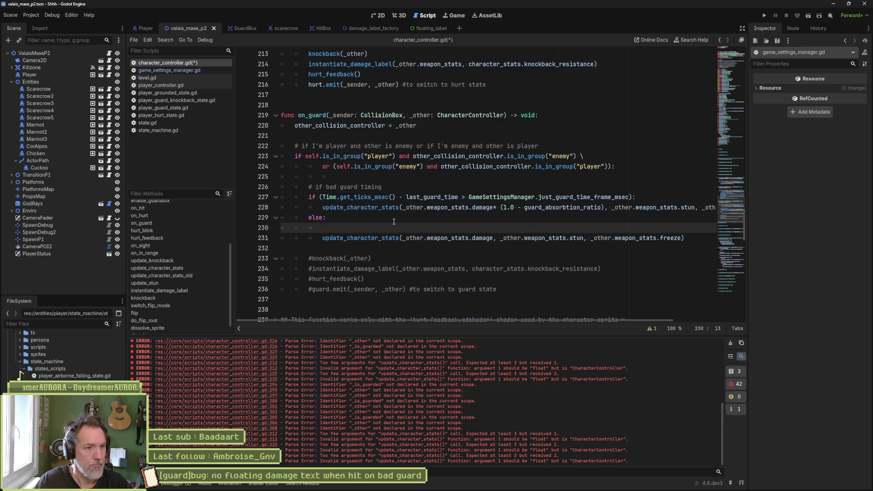
{"action": "type", "text": "i"}
{"action": "key", "text": "BackSpace"}
{"action": "type", "text": "#p"}
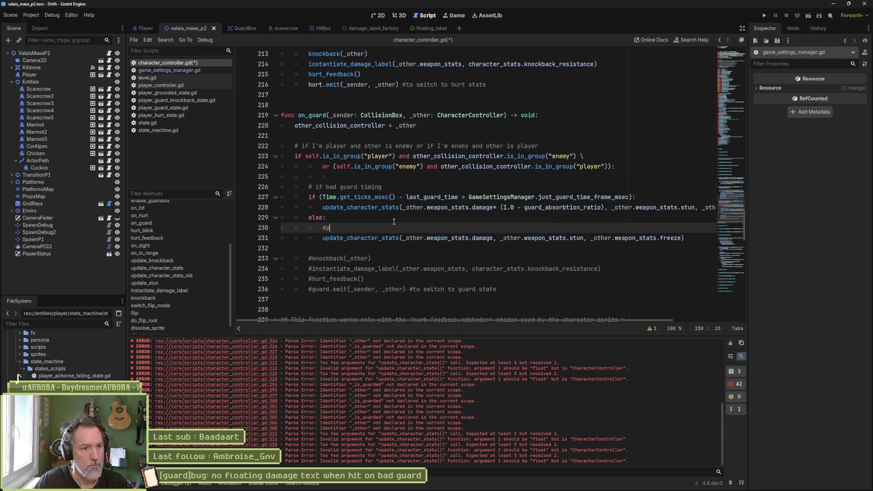
{"action": "type", "text": "erfect guard values"}
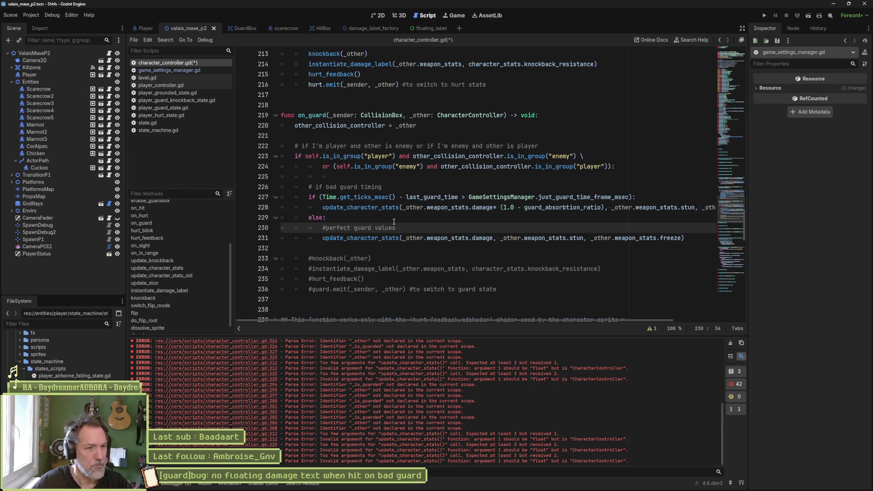
Reword the first comment to '# bad guard values', save character_controller.gd, and run the project
{"action": "double_click", "coordinate": [320, 187]}
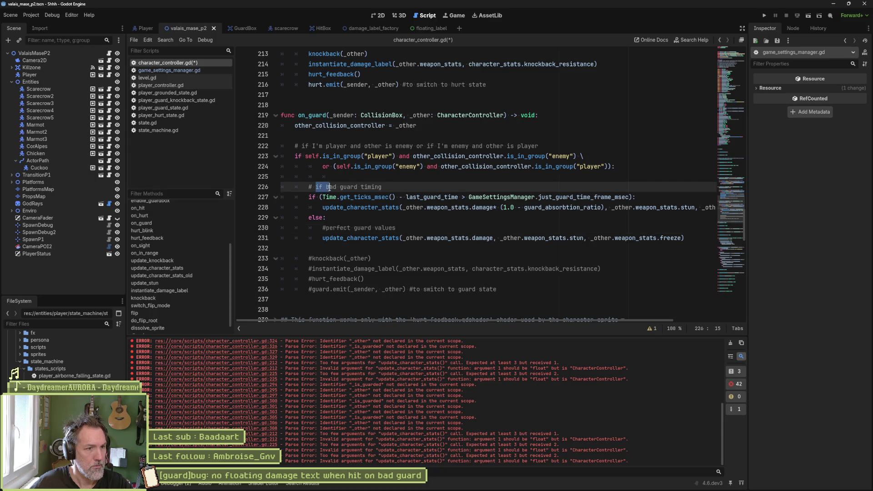
{"action": "key", "text": "BackSpace"}
{"action": "key", "text": "BackSpace"}
{"action": "double_click", "coordinate": [361, 186]}
{"action": "type", "text": "values"}
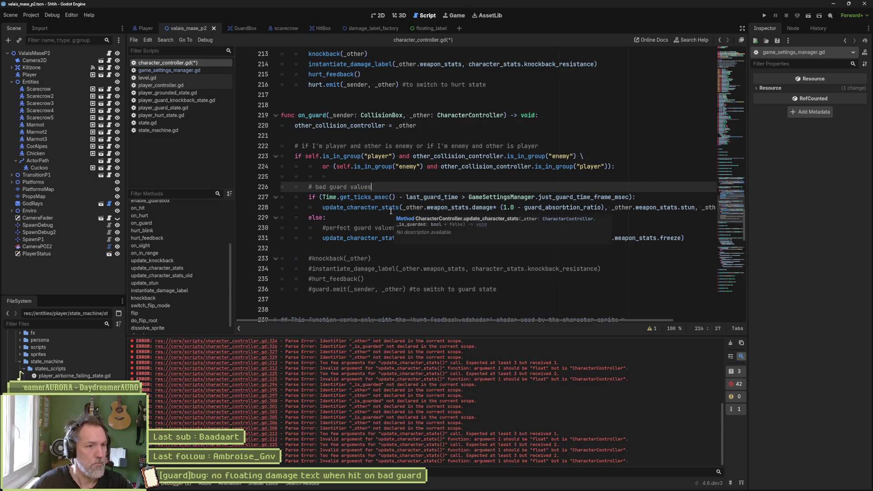
{"action": "left_click", "coordinate": [357, 245]}
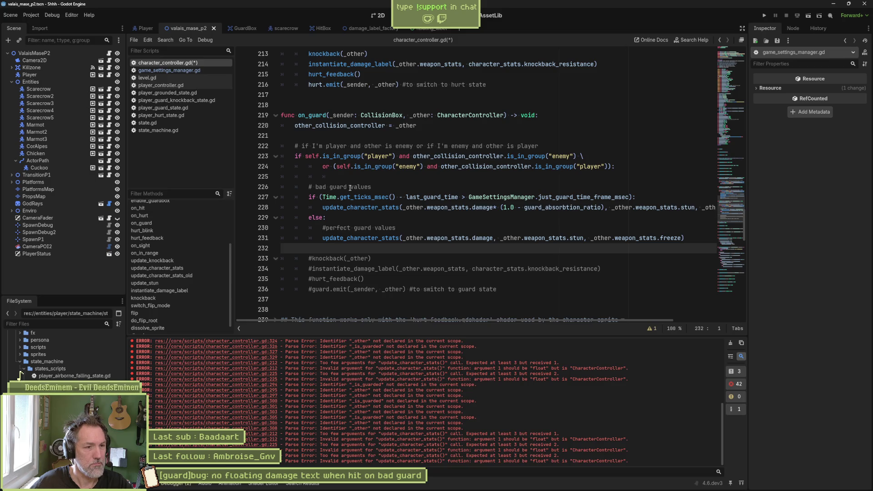
{"action": "key", "text": "ctrl+s"}
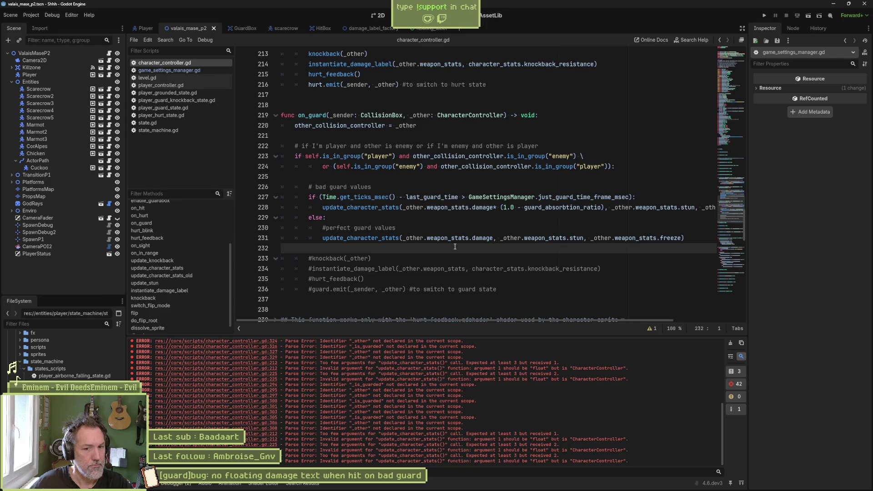
{"action": "key", "text": "F5"}
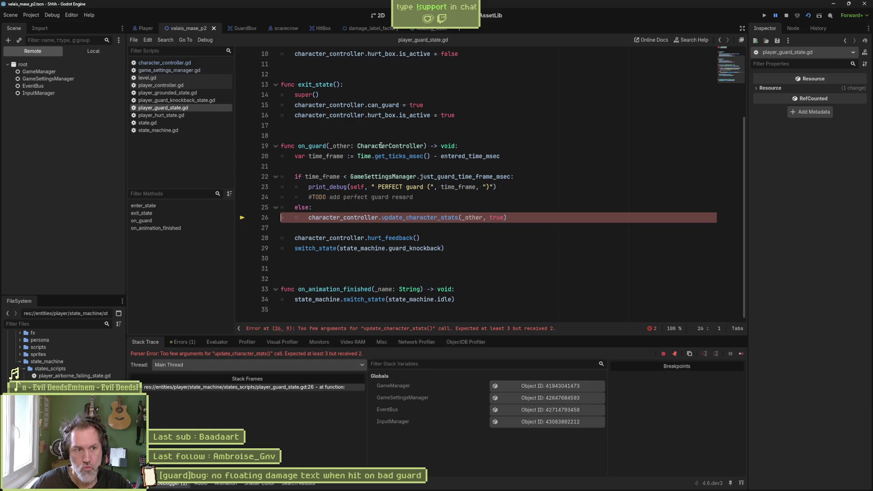
Inspect the failing update_character_stats call on line 26 of on_guard in player_guard_state.gd
{"action": "left_click", "coordinate": [406, 217]}
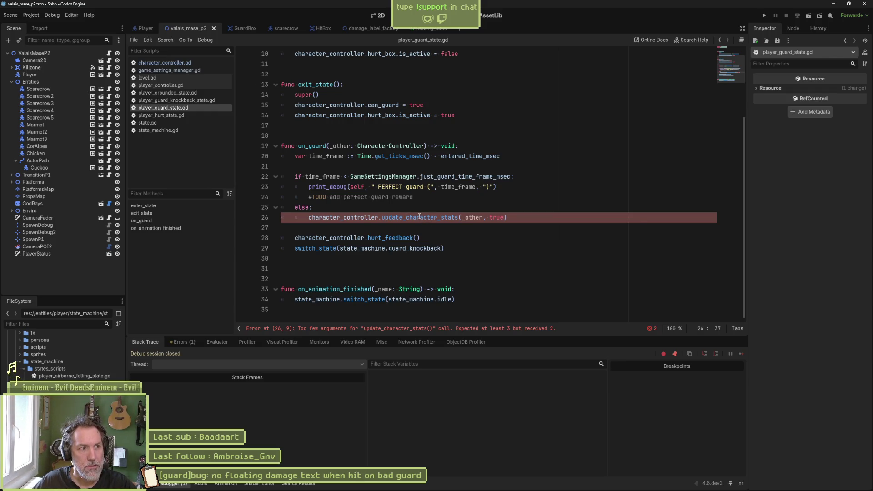
{"action": "mouse_move", "coordinate": [419, 217]}
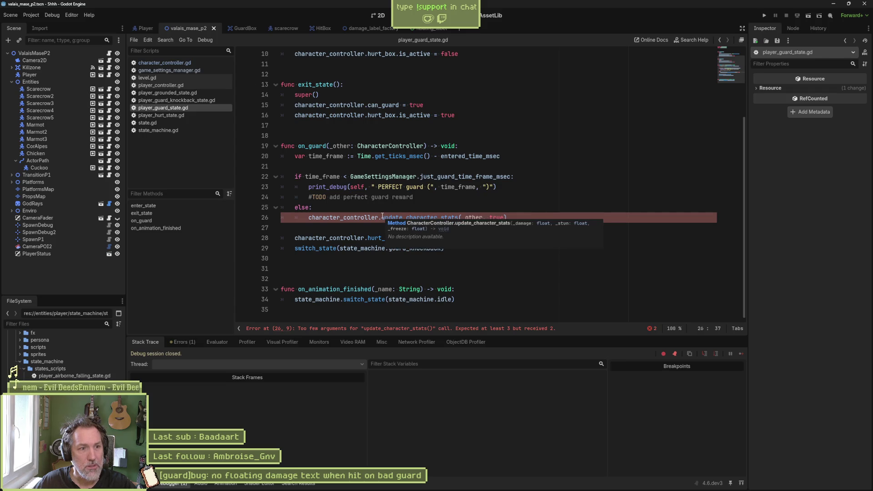
{"action": "left_click", "coordinate": [374, 207]}
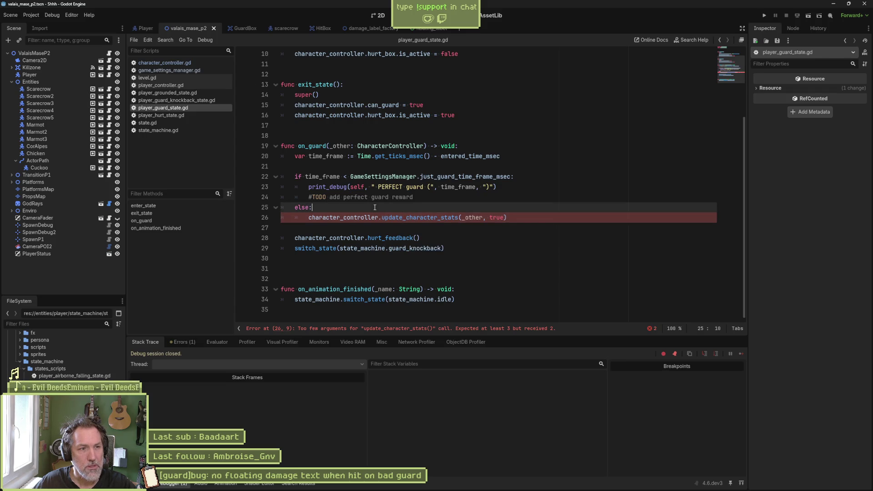
{"action": "left_click_drag", "start_coordinate": [386, 155], "coordinate": [378, 238]}
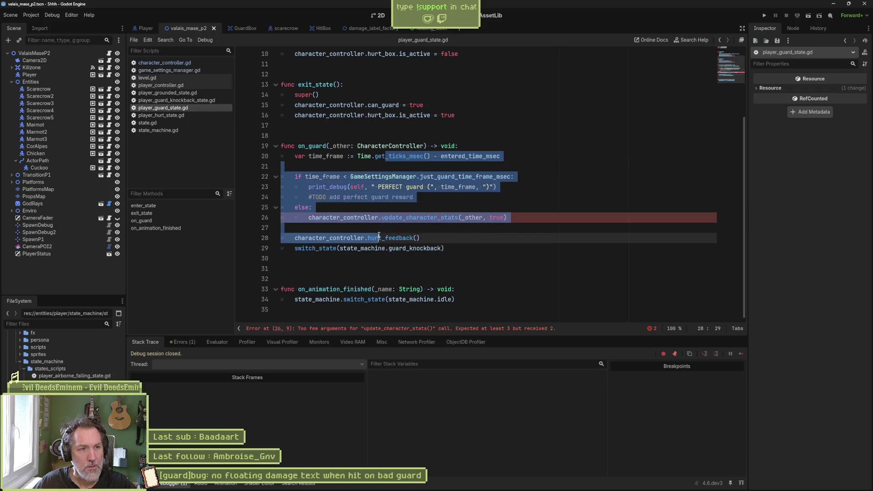
{"action": "scroll", "coordinate": [355, 112], "scroll_direction": "up", "scroll_amount": 2}
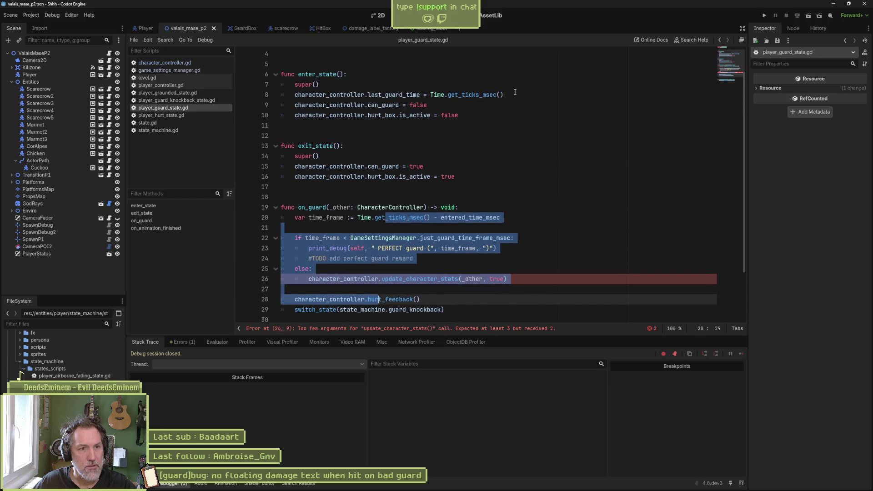
{"action": "left_click", "coordinate": [381, 227]}
{"action": "left_click", "coordinate": [305, 207]}
{"action": "scroll", "coordinate": [381, 225], "scroll_direction": "down", "scroll_amount": 1}
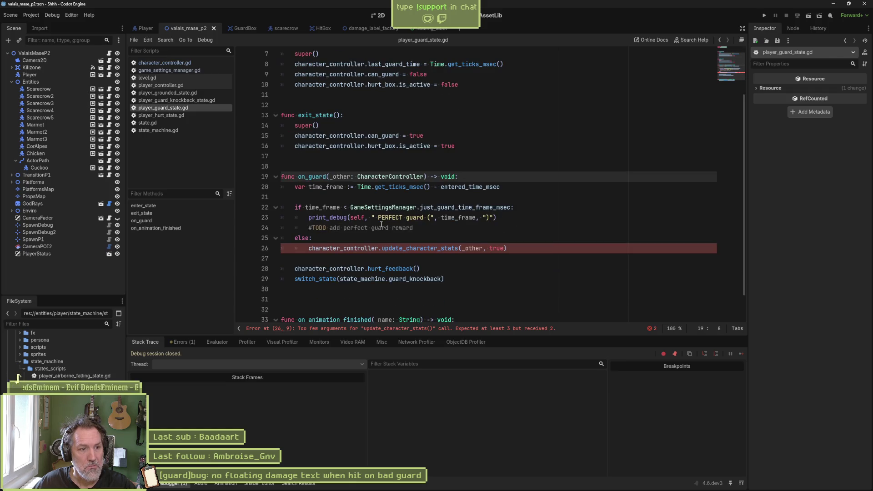
{"action": "mouse_move", "coordinate": [367, 280]}
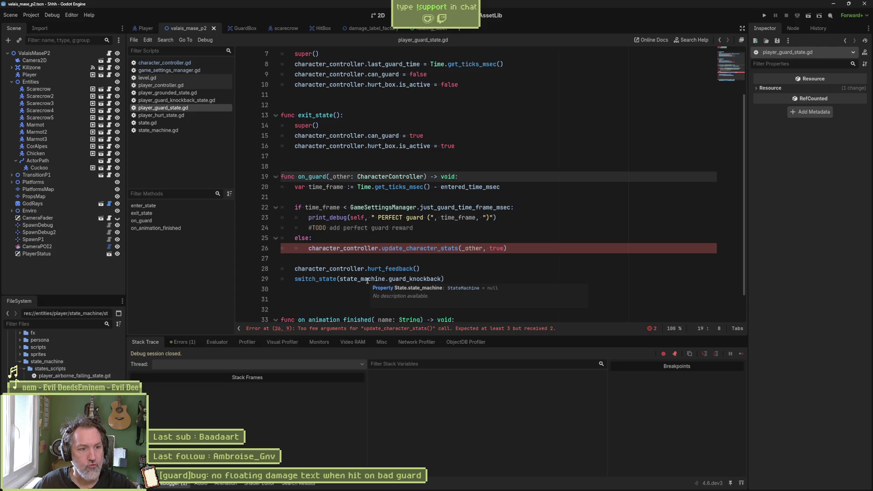
Compare with player_hurt_state.gd, then comment out on_guard lines 19–29 in player_guard_state.gd
{"action": "left_click", "coordinate": [184, 113]}
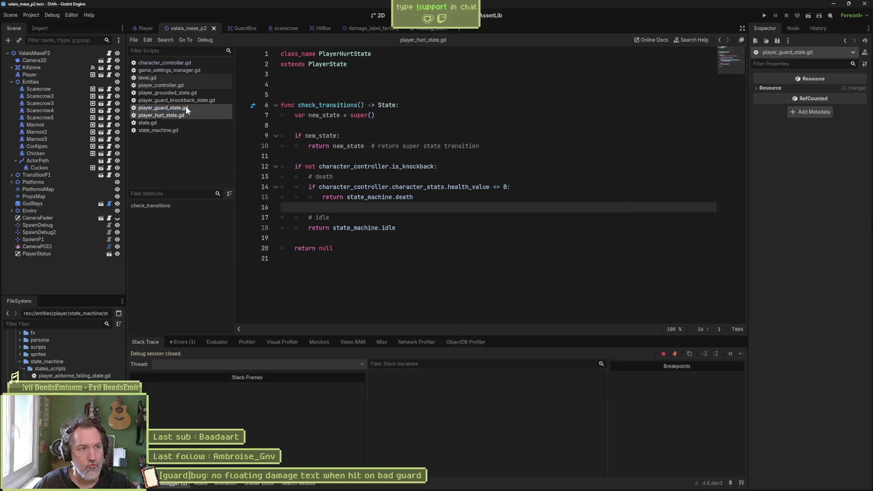
{"action": "left_click", "coordinate": [185, 108]}
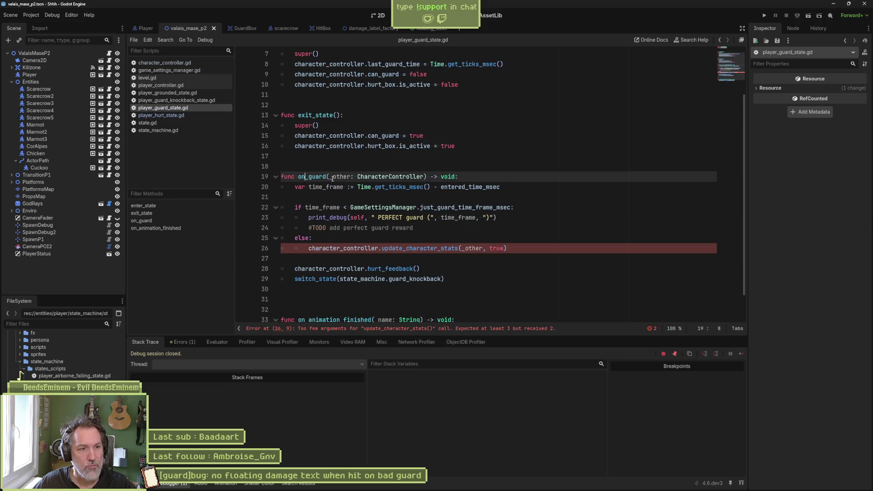
{"action": "mouse_move", "coordinate": [332, 178]}
{"action": "left_mouse_down"}
{"action": "mouse_move", "coordinate": [318, 238]}
{"action": "mouse_move", "coordinate": [355, 280]}
{"action": "left_mouse_up"}
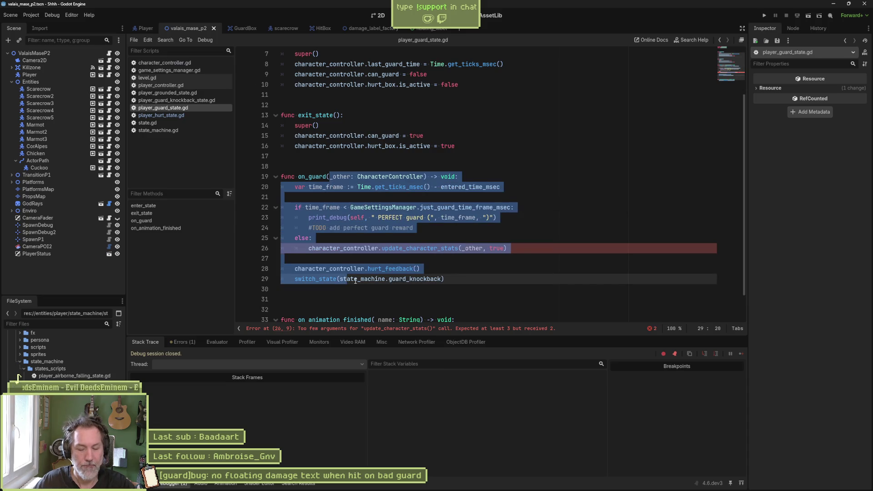
{"action": "key", "text": "ctrl+k"}
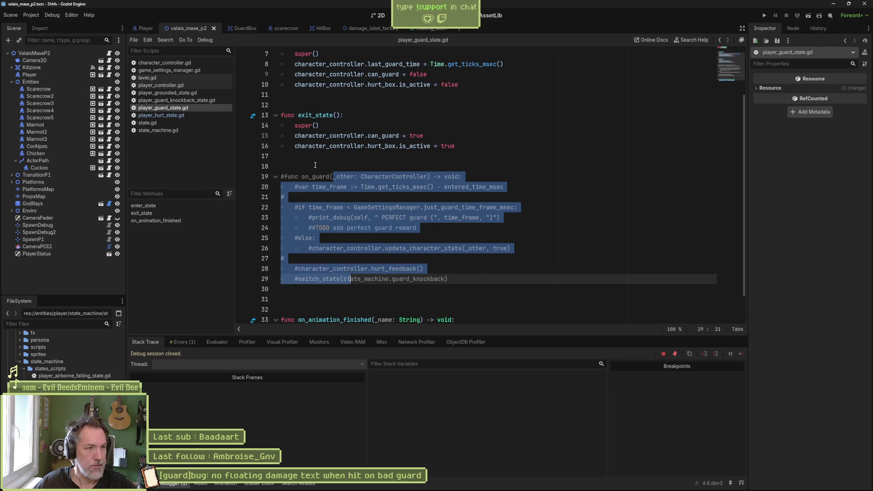
Jump to on_hurt in character_controller.gd, review the code below it, and run the game
{"action": "left_click", "coordinate": [180, 63]}
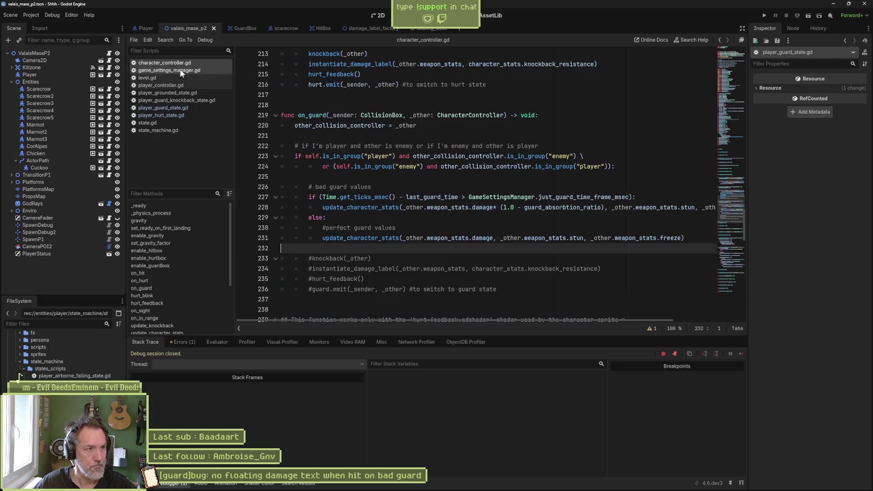
{"action": "left_click", "coordinate": [184, 280]}
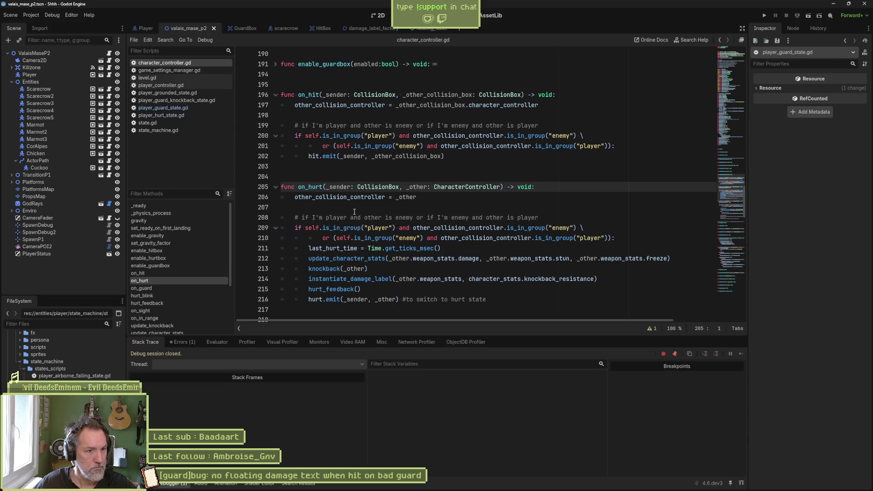
{"action": "scroll", "coordinate": [352, 255], "scroll_direction": "down", "scroll_amount": 3}
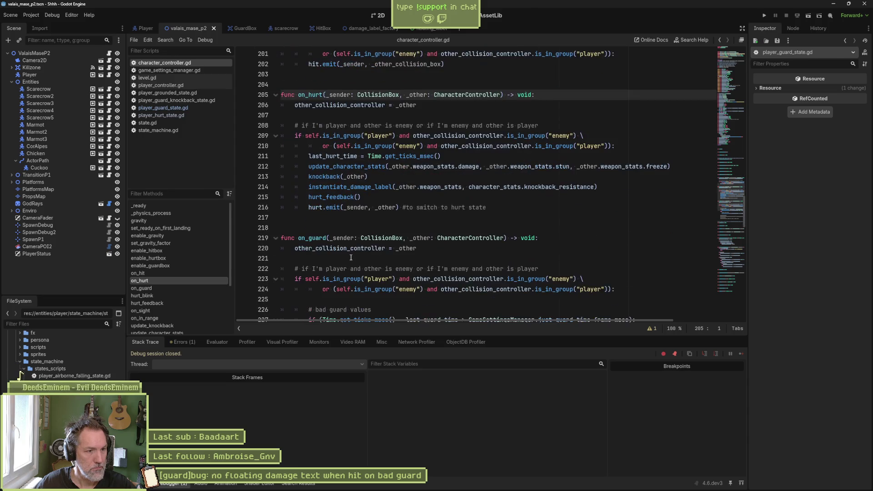
{"action": "scroll", "coordinate": [350, 258], "scroll_direction": "down", "scroll_amount": 1}
{"action": "key", "text": "F5"}
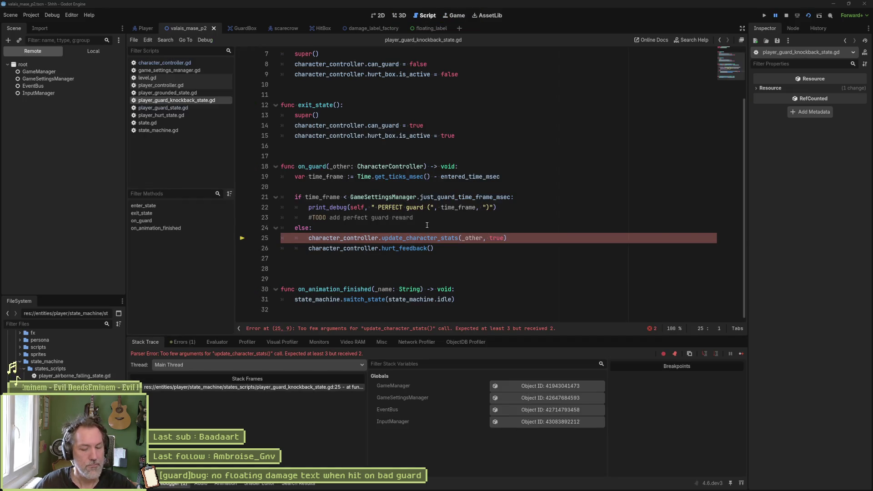
Select on_guard lines 18–26 in player_guard_knockback_state.gd to comment them out, and rerun the game
{"action": "left_click", "coordinate": [426, 222]}
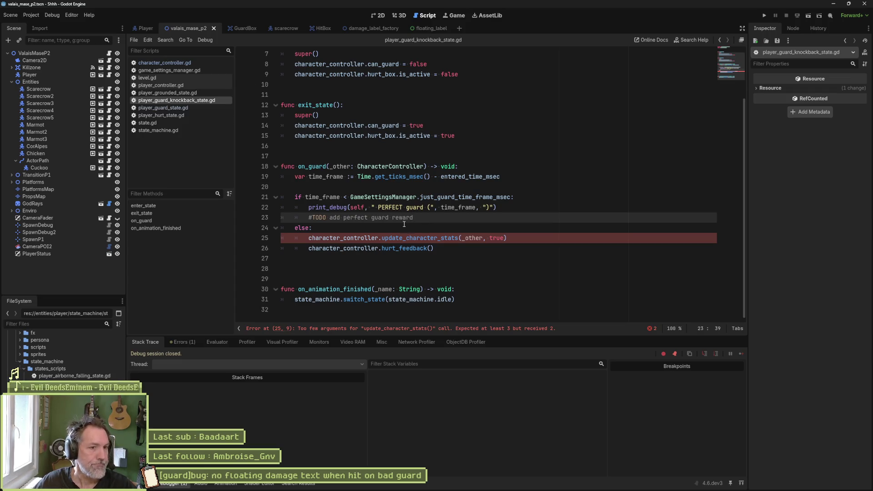
{"action": "left_click", "coordinate": [396, 238]}
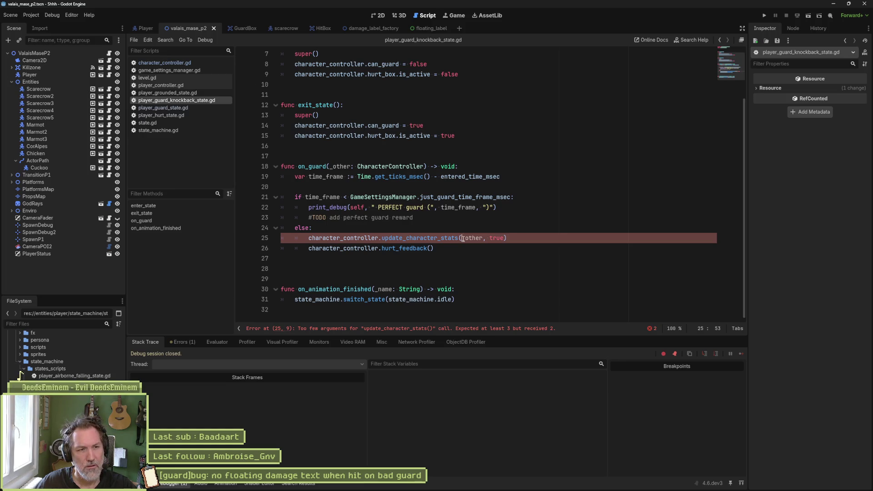
{"action": "left_click_drag", "start_coordinate": [347, 167], "coordinate": [355, 248]}
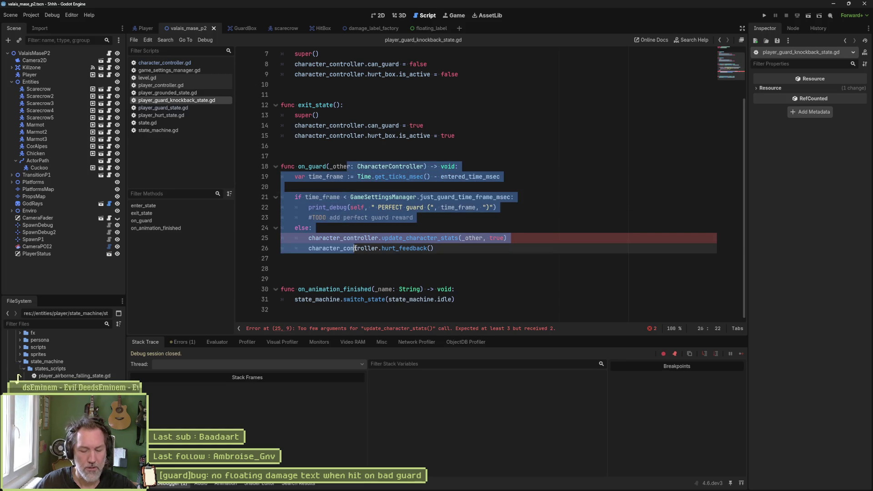
{"action": "key", "text": "F5"}
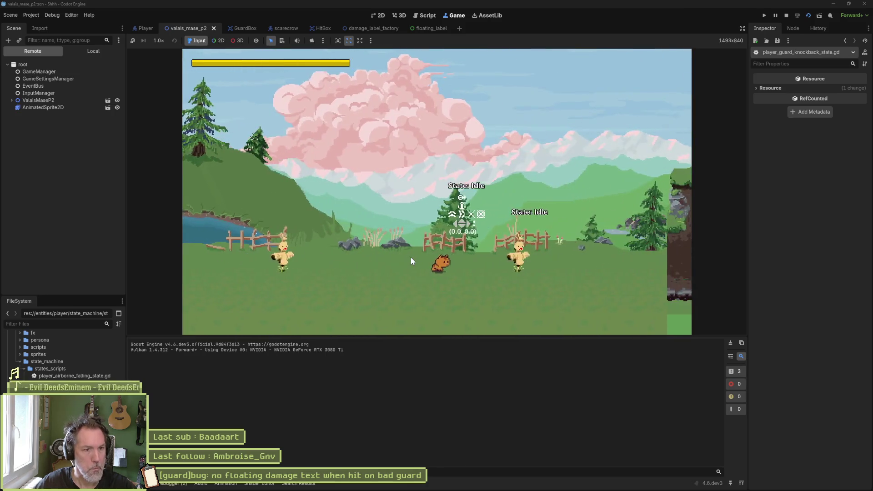
Walk the cat into the enemy, take a hit and guard to check the 10.0 damage number, then stop
{"action": "key", "text": "Right"}
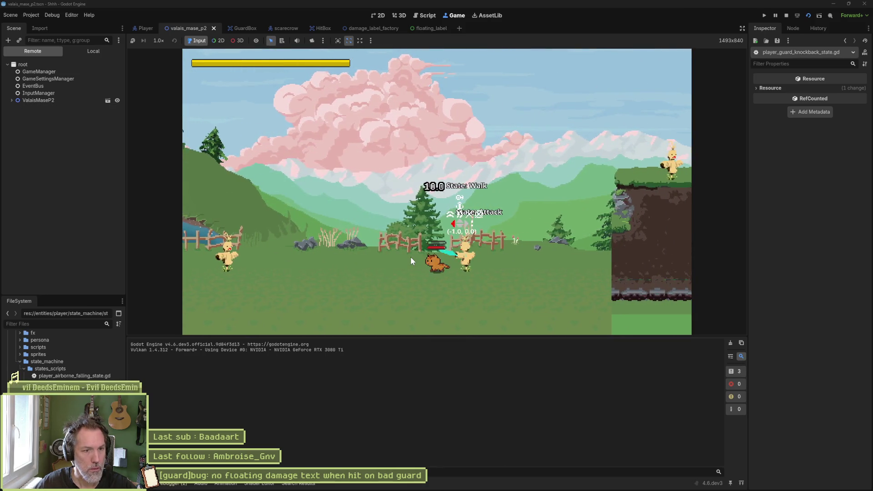
{"action": "key", "text": "Right"}
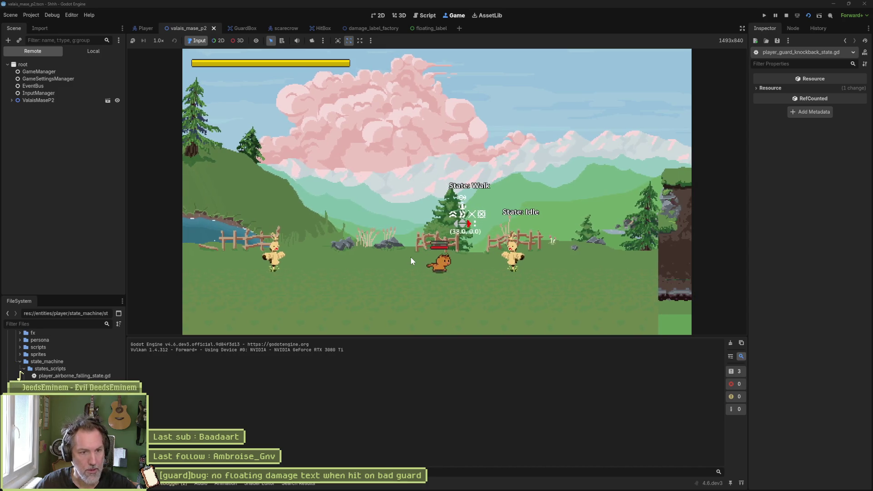
{"action": "key", "text": "Left"}
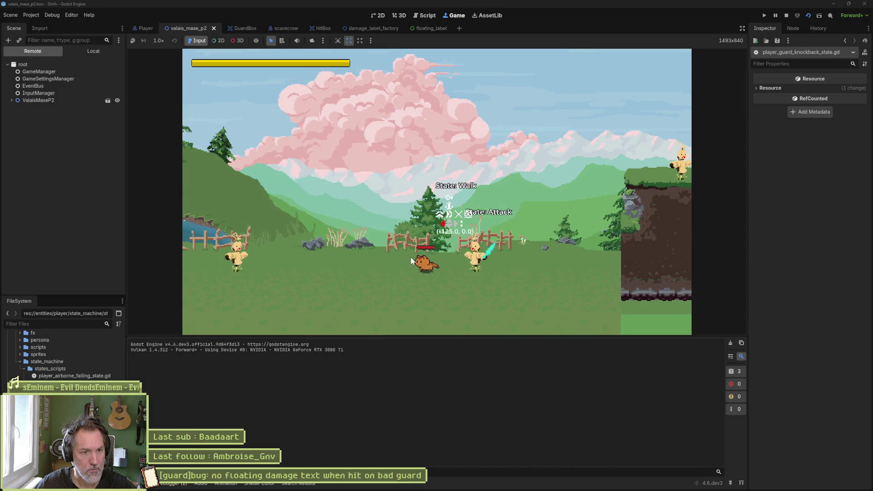
{"action": "key", "text": "Right"}
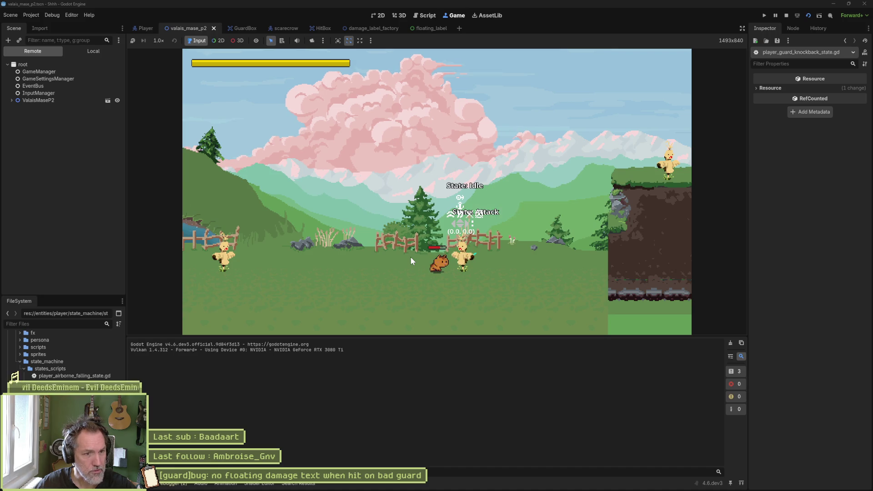
{"action": "key", "text": "F8"}
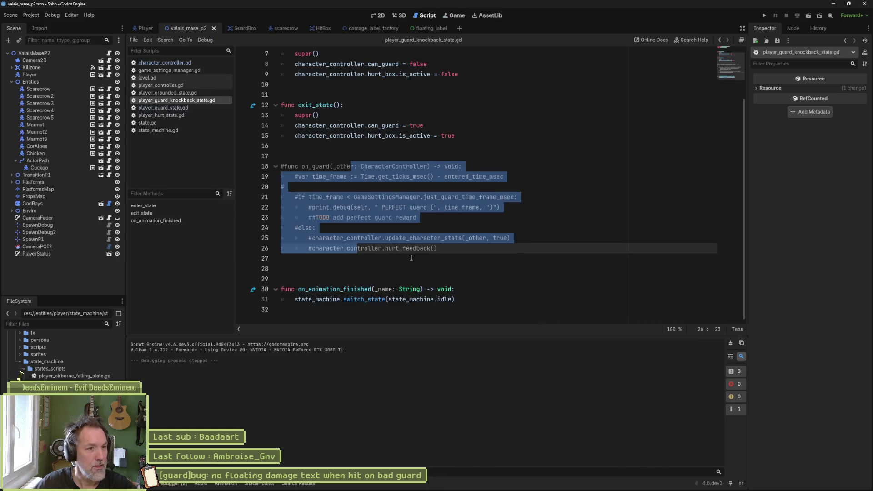
Add a print_debug(self, " BAD guard values") line under the bad guard check in character_controller.gd
{"action": "left_click", "coordinate": [421, 220]}
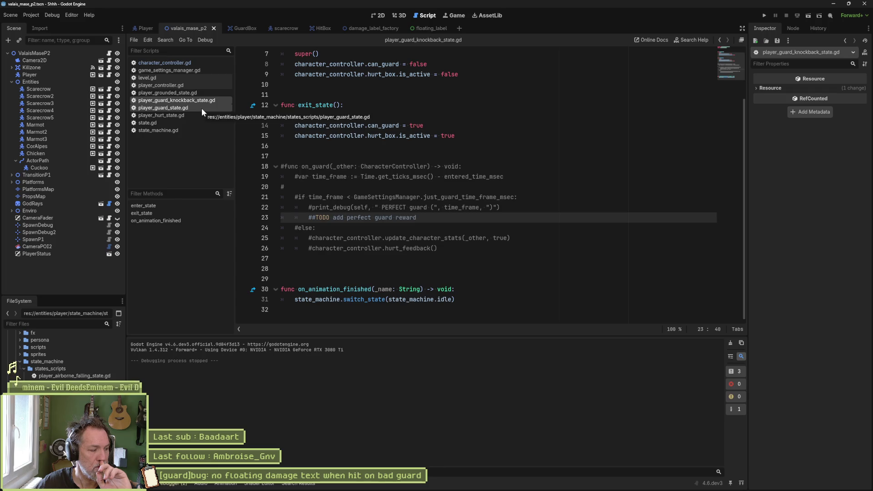
{"action": "left_click", "coordinate": [197, 63]}
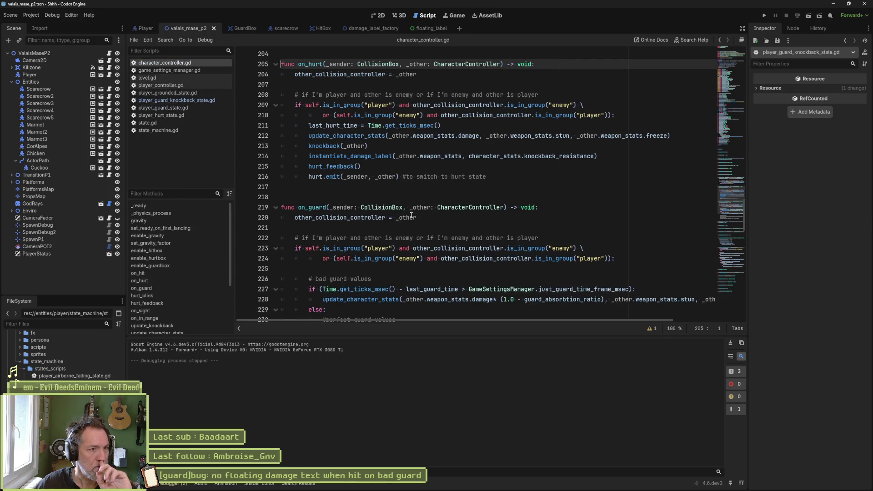
{"action": "scroll", "coordinate": [410, 215], "scroll_direction": "down", "scroll_amount": 2}
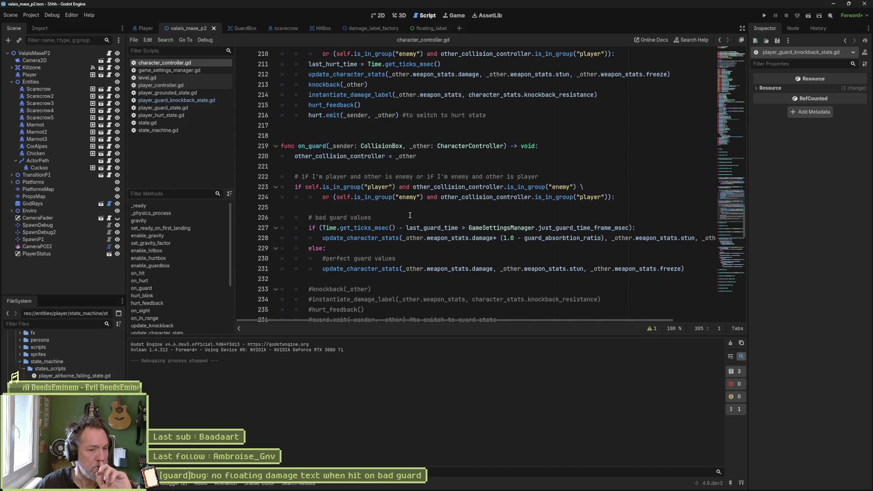
{"action": "left_click", "coordinate": [641, 231]}
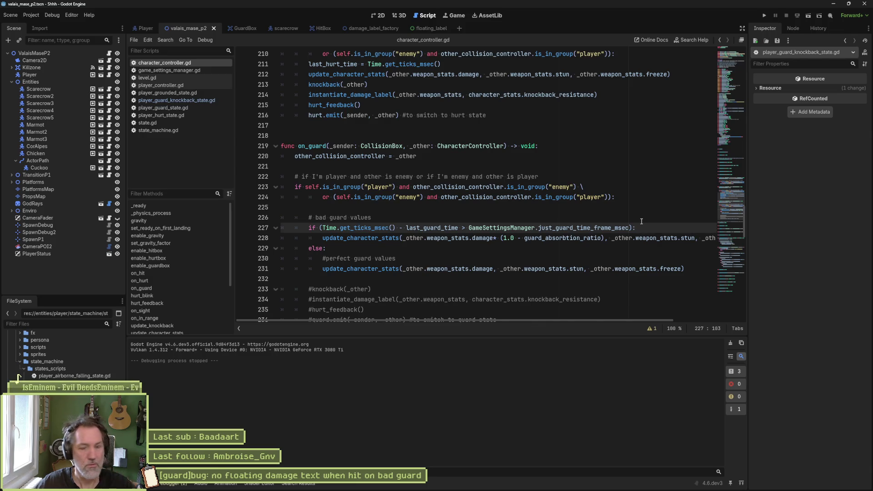
{"action": "key", "text": "Return"}
{"action": "type", "text": "print_debug"}
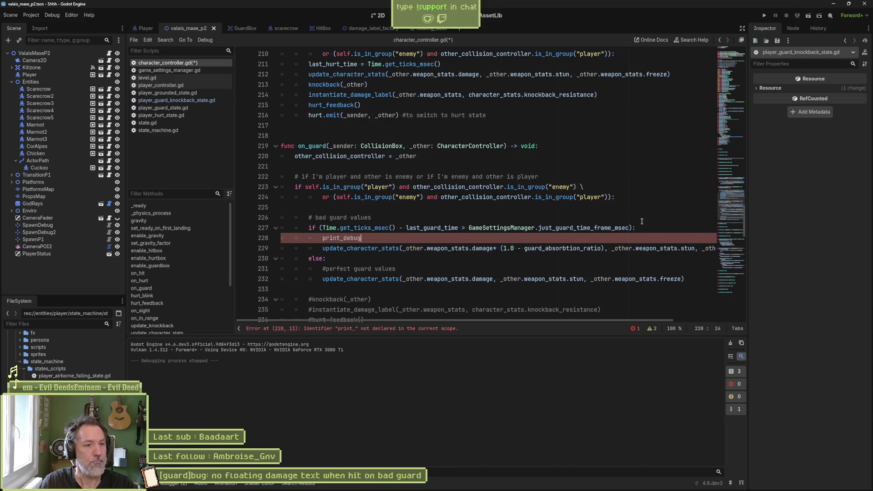
{"action": "type", "text": "(self, \""}
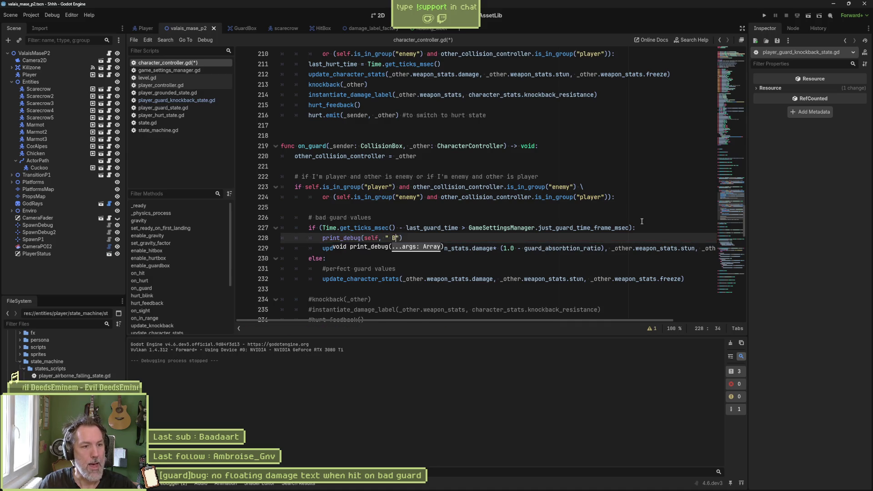
{"action": "type", "text": " BAD guard values"}
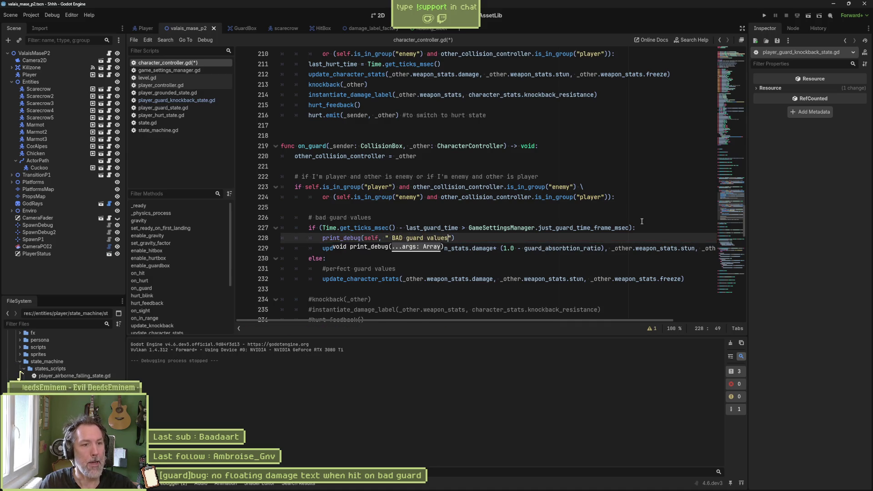
Copy that print into the perfect-guard branch, change BAD to PERFECT, and save and run the scene
{"action": "left_click", "coordinate": [649, 228], "text": "shift"}
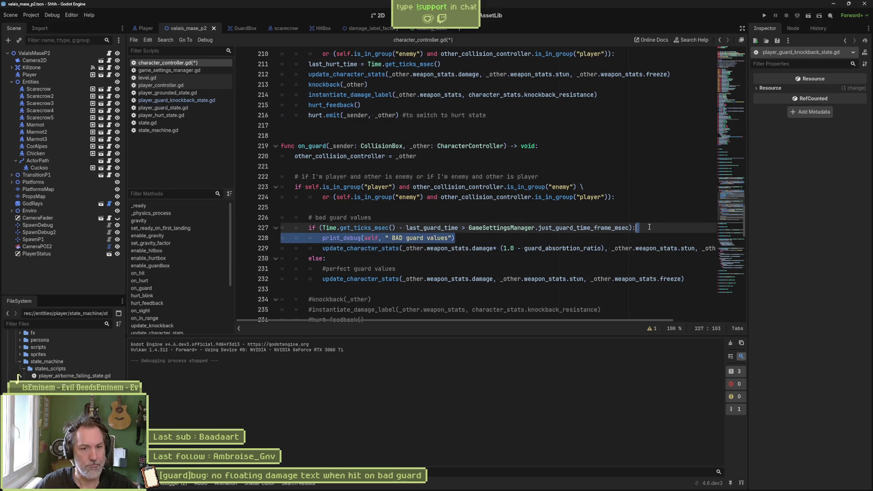
{"action": "key", "text": "ctrl+c"}
{"action": "left_click", "coordinate": [591, 271]}
{"action": "key", "text": "ctrl+v"}
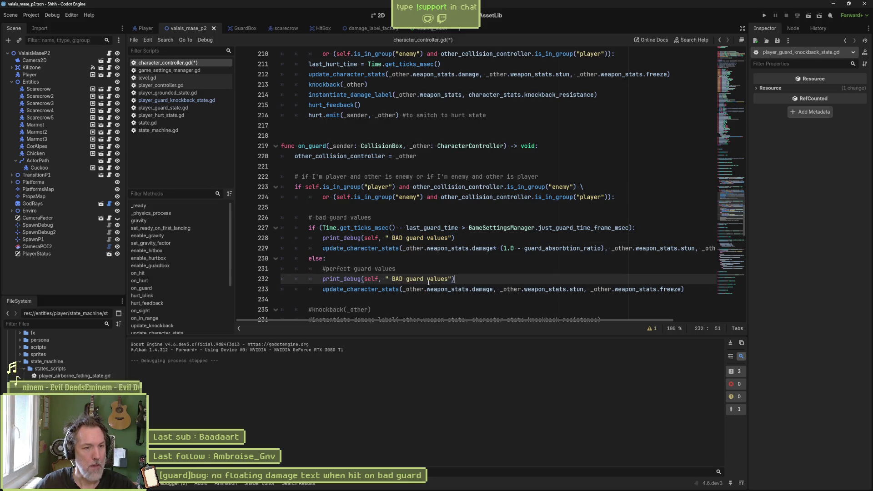
{"action": "double_click", "coordinate": [398, 278]}
{"action": "type", "text": "PERFECT"}
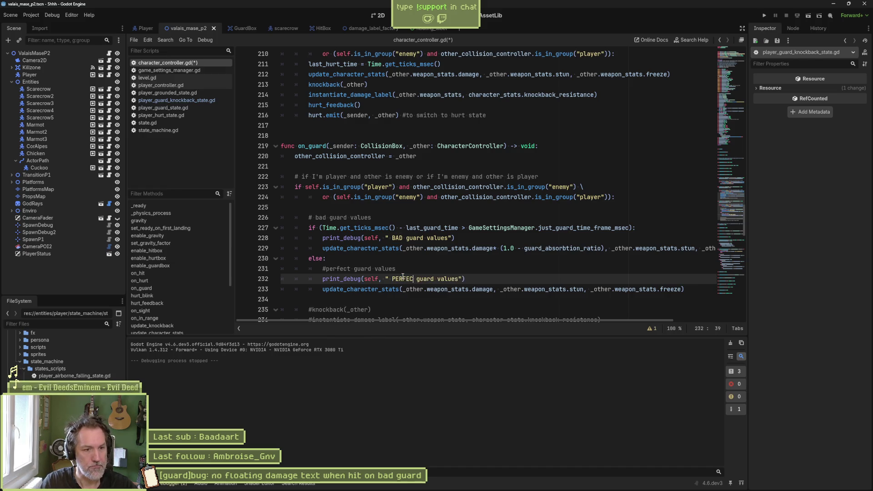
{"action": "key", "text": "F6"}
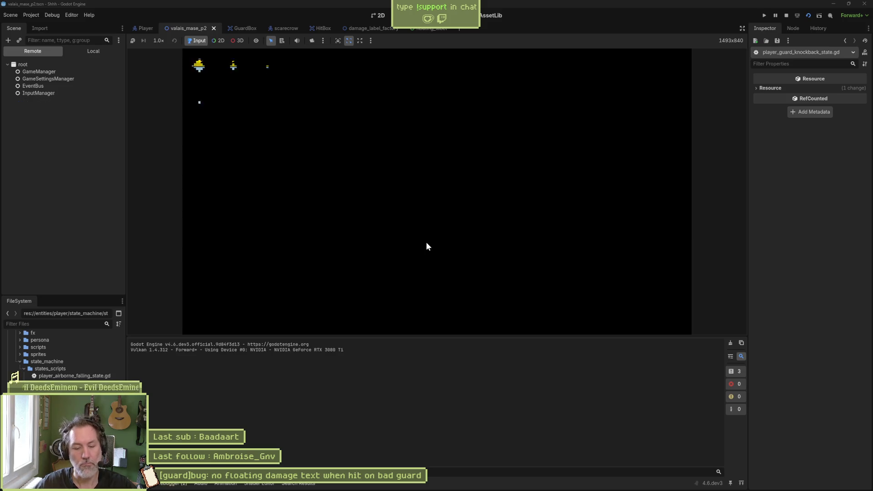
Walk to the enemy and block its attacks so BAD and PERFECT guard values are logged, then stop
{"action": "key", "text": "Right"}
{"action": "key", "text": "shift"}
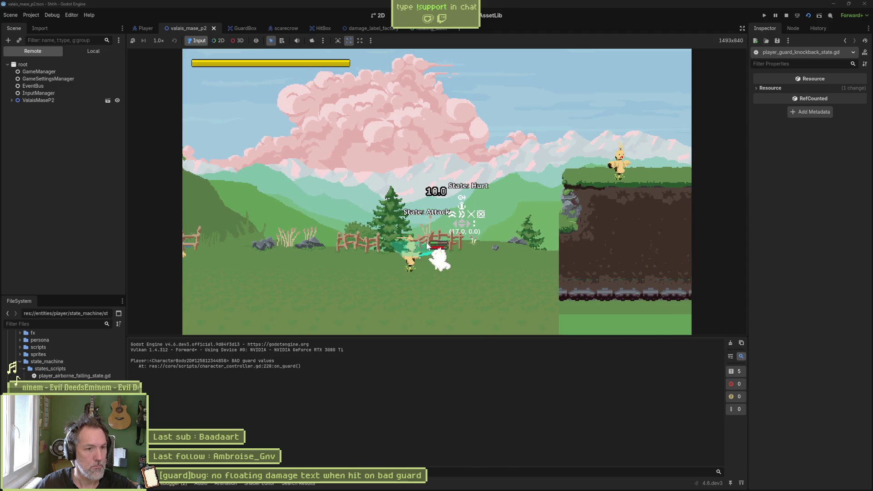
{"action": "key", "text": "shift"}
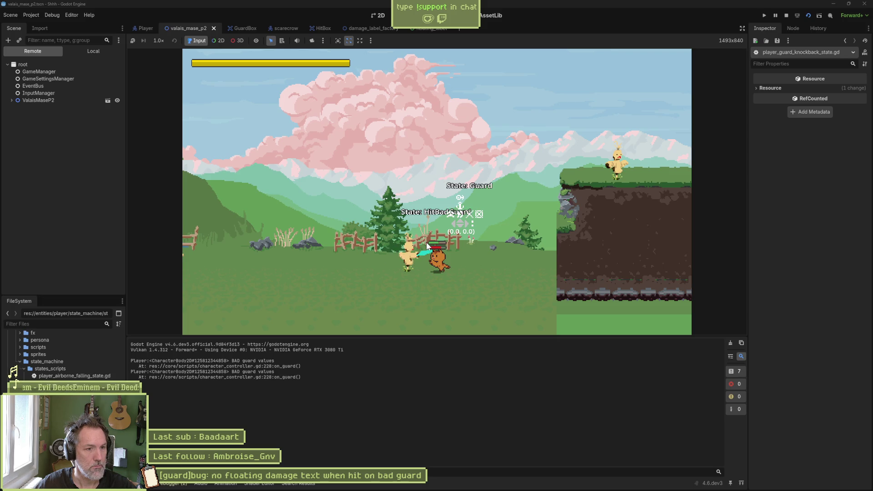
{"action": "key", "text": "shift"}
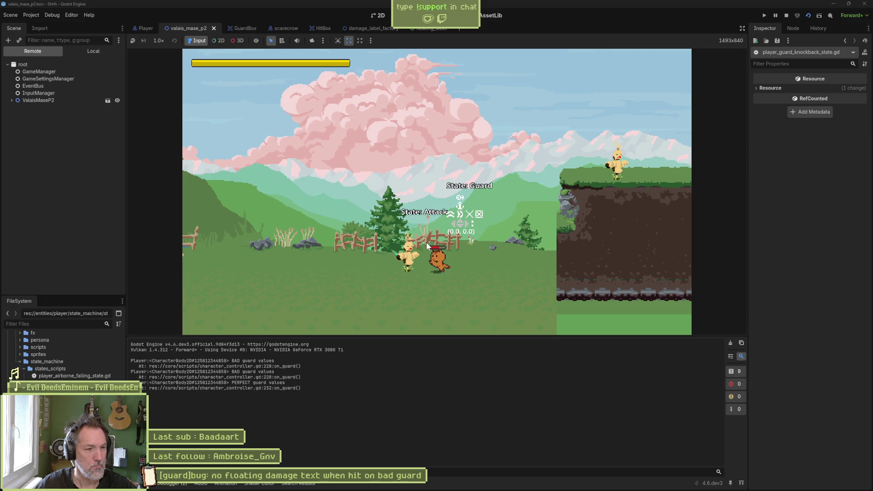
{"action": "key", "text": "shift"}
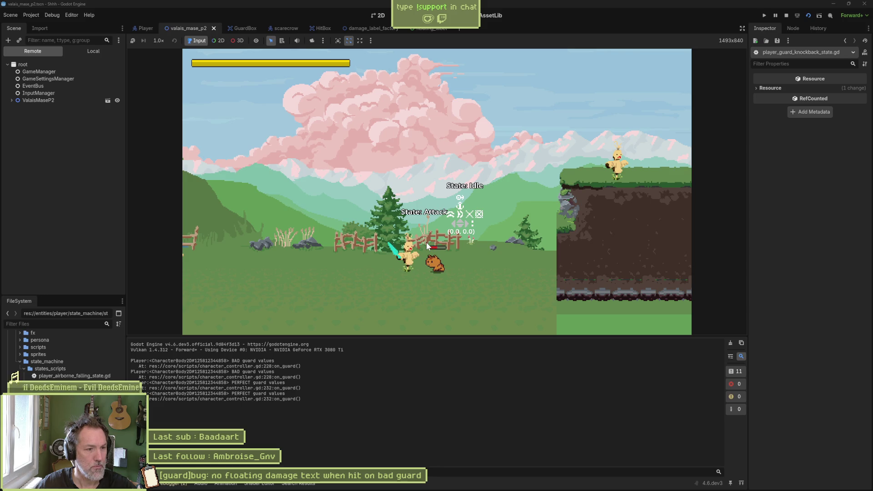
{"action": "key", "text": "shift"}
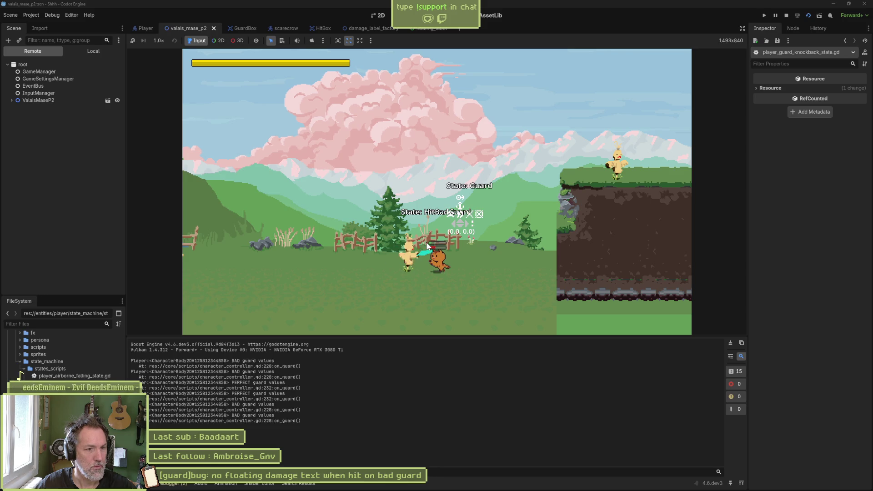
{"action": "key", "text": "F8"}
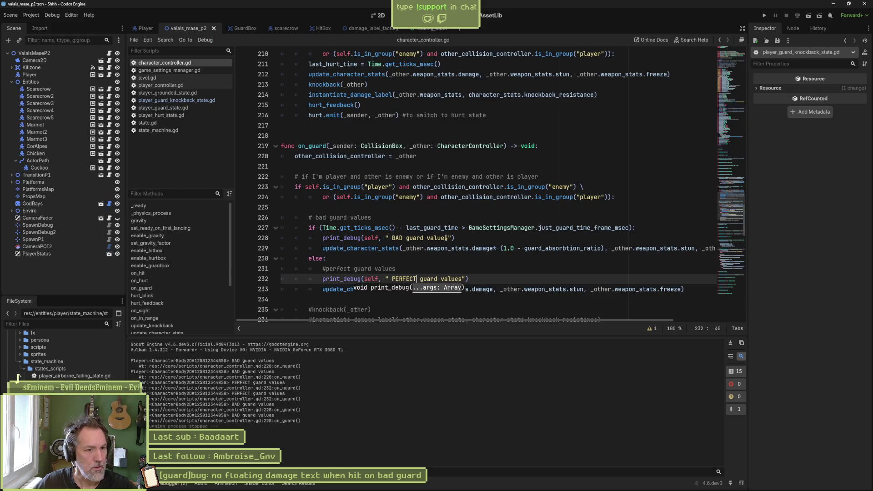
Delete the BAD and PERFECT print_debug lines and select the guard timing condition for reuse
{"action": "left_click", "coordinate": [460, 238]}
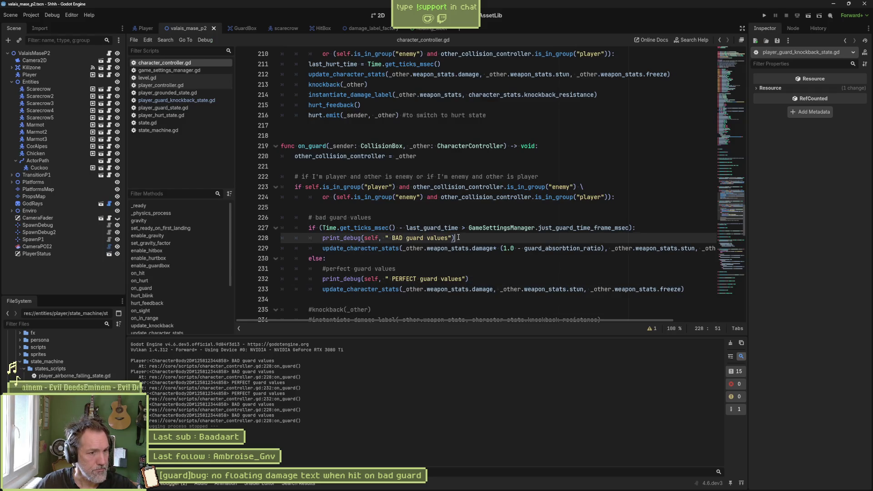
{"action": "key", "text": "ctrl+shift+k"}
{"action": "left_click", "coordinate": [469, 269]}
{"action": "key", "text": "ctrl+shift+k"}
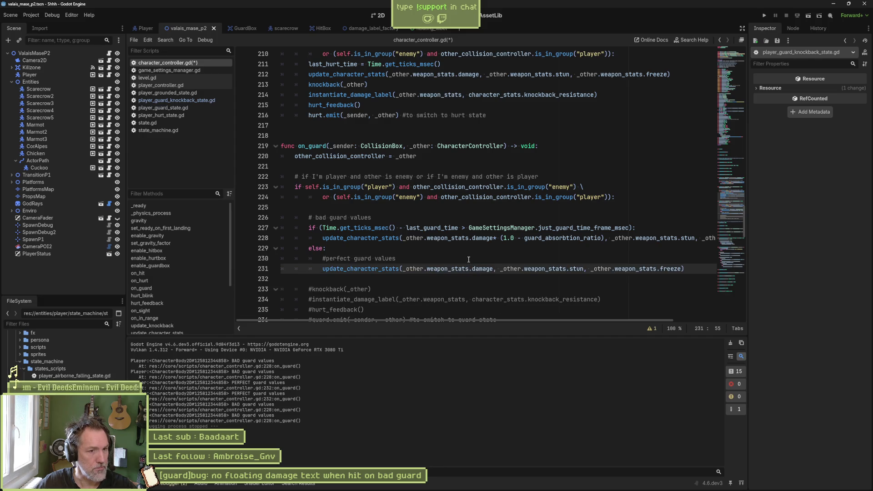
{"action": "scroll", "coordinate": [410, 255], "scroll_direction": "down", "scroll_amount": 1}
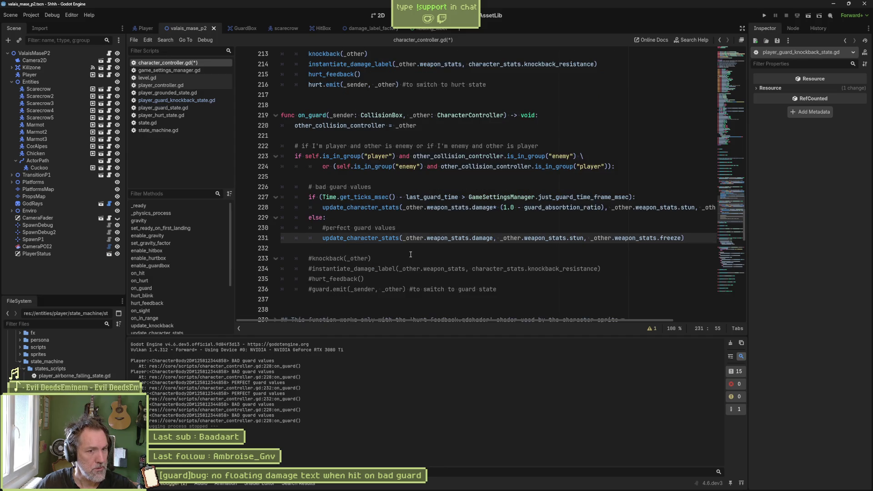
{"action": "scroll", "coordinate": [410, 254], "scroll_direction": "down", "scroll_amount": 1}
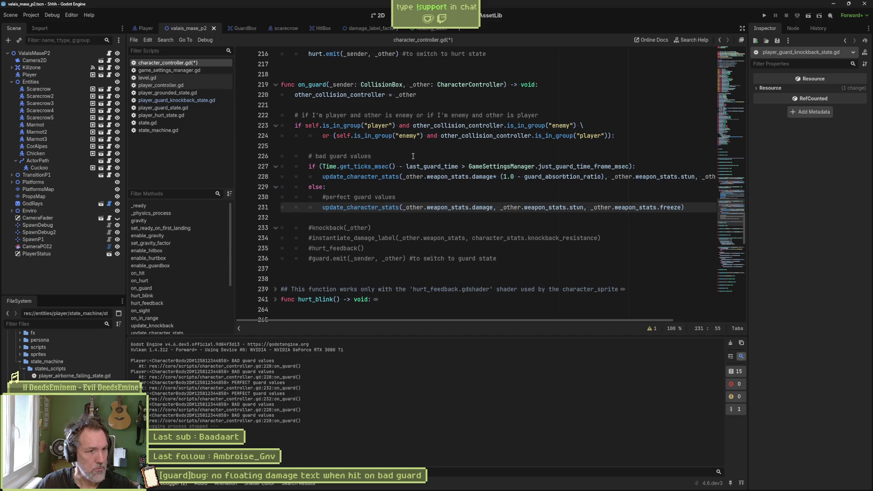
{"action": "left_click_drag", "start_coordinate": [331, 164], "coordinate": [631, 167]}
{"action": "left_click", "coordinate": [623, 158]}
Insert a var is_perfect_guard line holding the pasted timing condition with > changed to <=
{"action": "key", "text": "ctrl+shift+Return"}
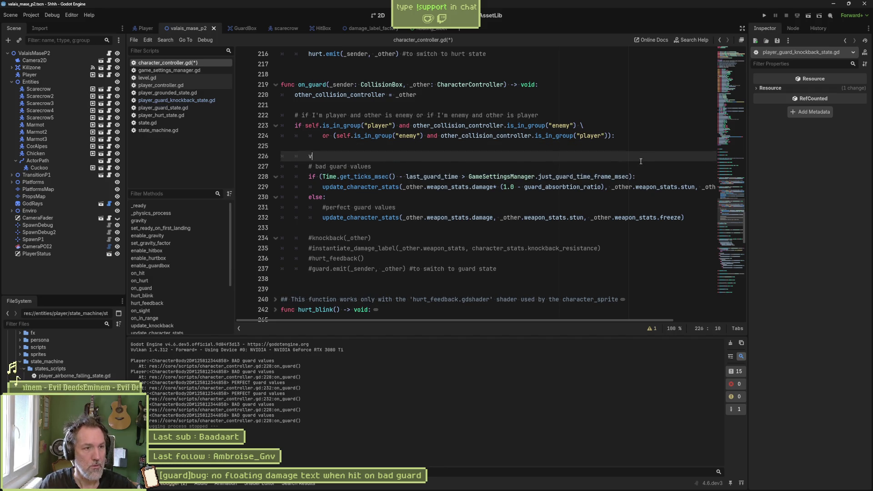
{"action": "type", "text": "var "}
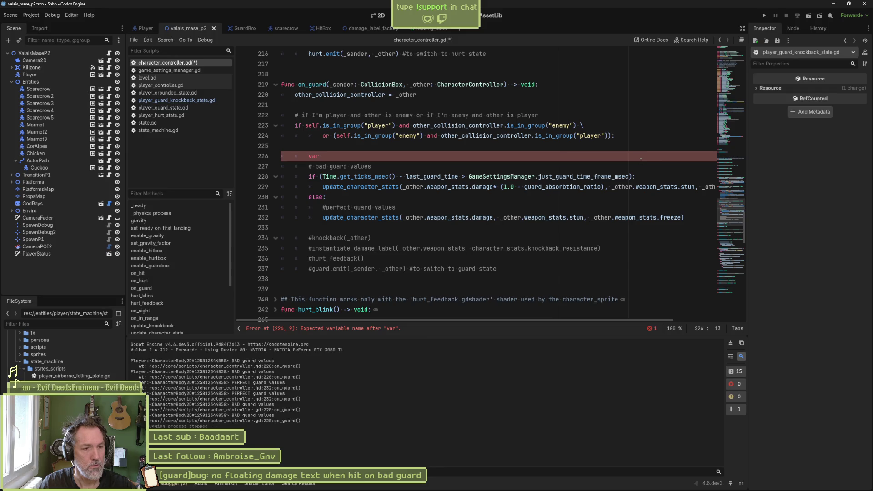
{"action": "type", "text": "is_p"}
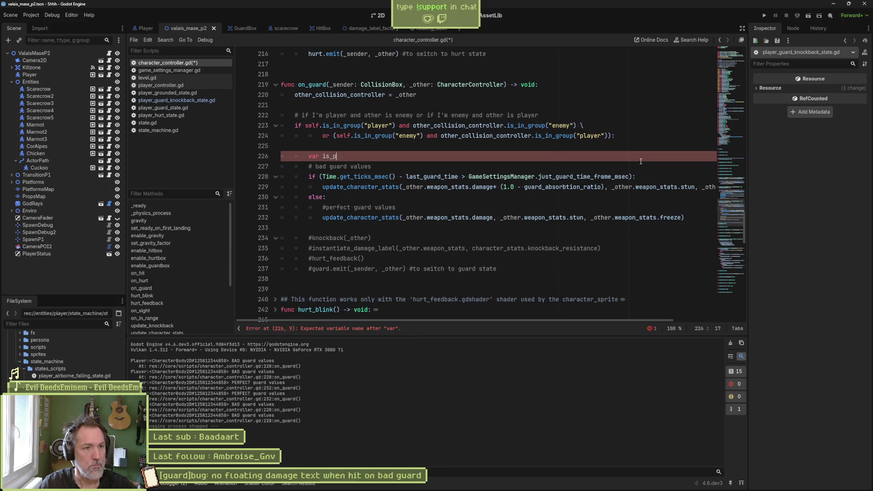
{"action": "type", "text": "erfect_guard ="}
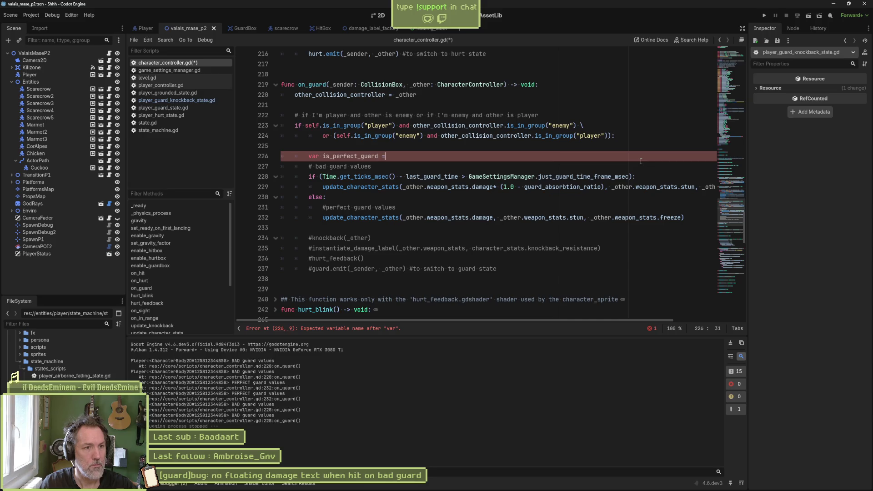
{"action": "key", "text": "ctrl+v"}
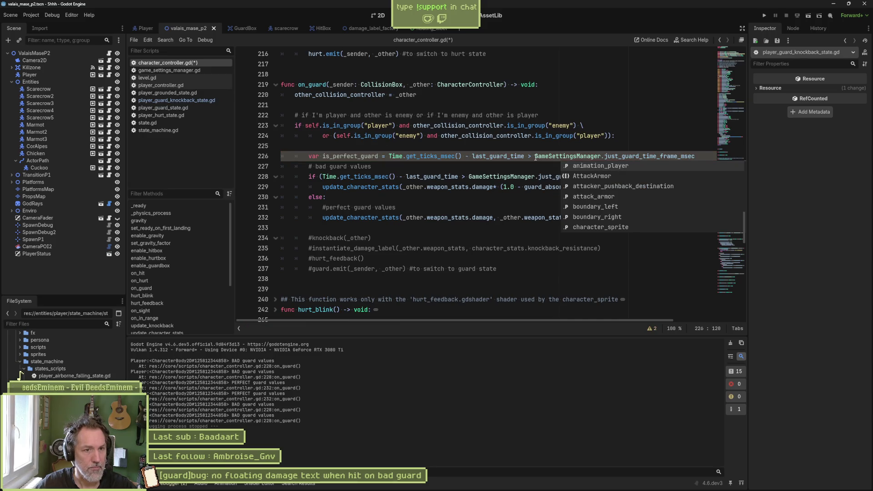
{"action": "left_click", "coordinate": [530, 155]}
{"action": "key", "text": "BackSpace"}
{"action": "type", "text": "<"}
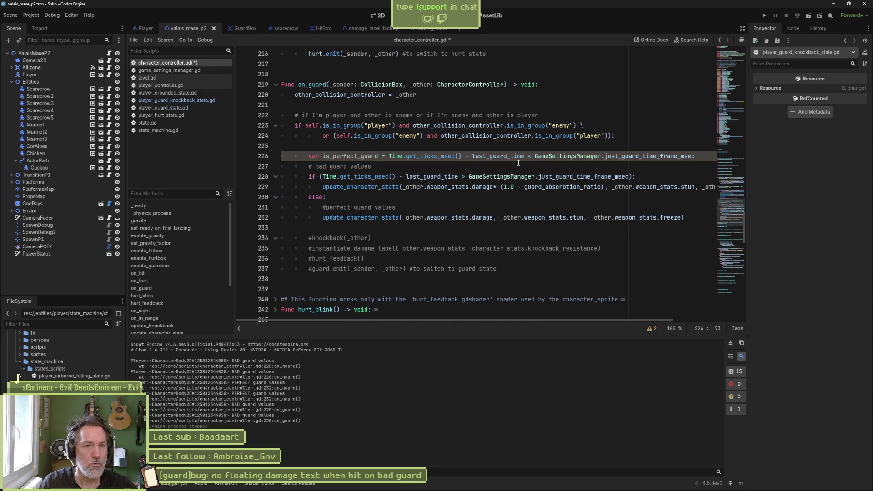
{"action": "type", "text": "="}
{"action": "double_click", "coordinate": [365, 156]}
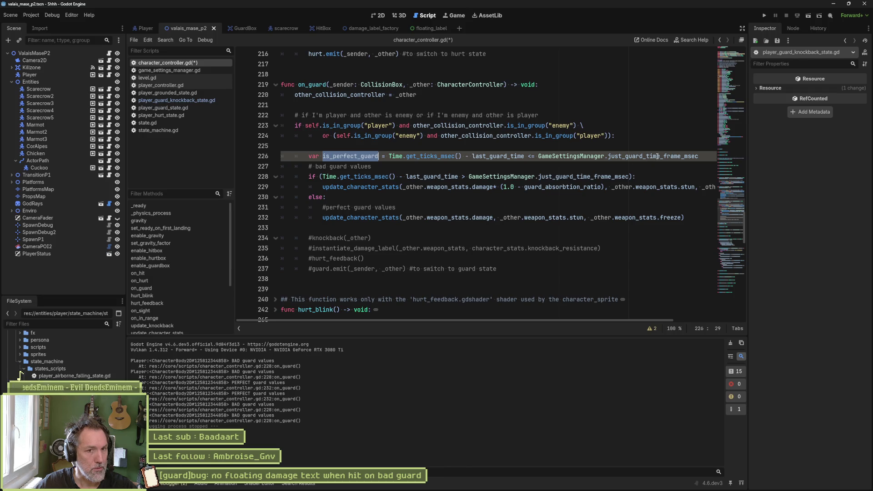
Start a var damages = line below is_perfect_guard and review the two damage expressions
{"action": "left_click", "coordinate": [701, 155]}
{"action": "key", "text": "Return"}
{"action": "type", "text": "var"}
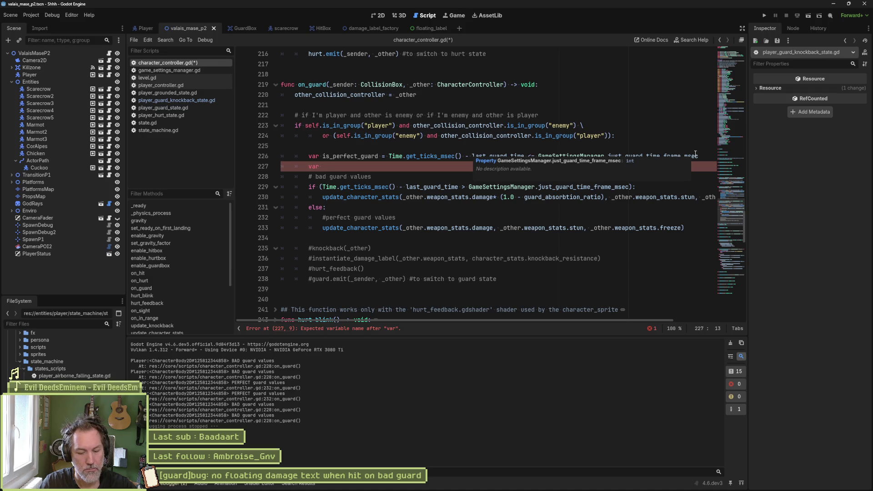
{"action": "type", "text": "damages ="}
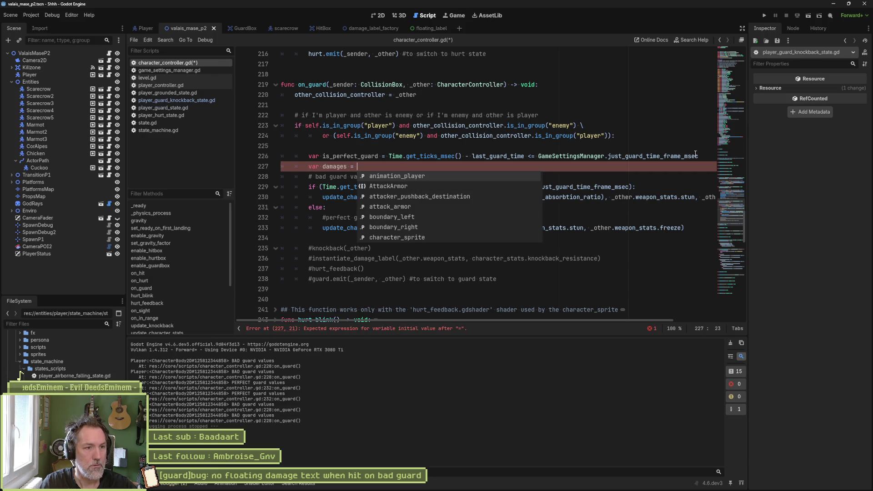
{"action": "left_click", "coordinate": [653, 196]}
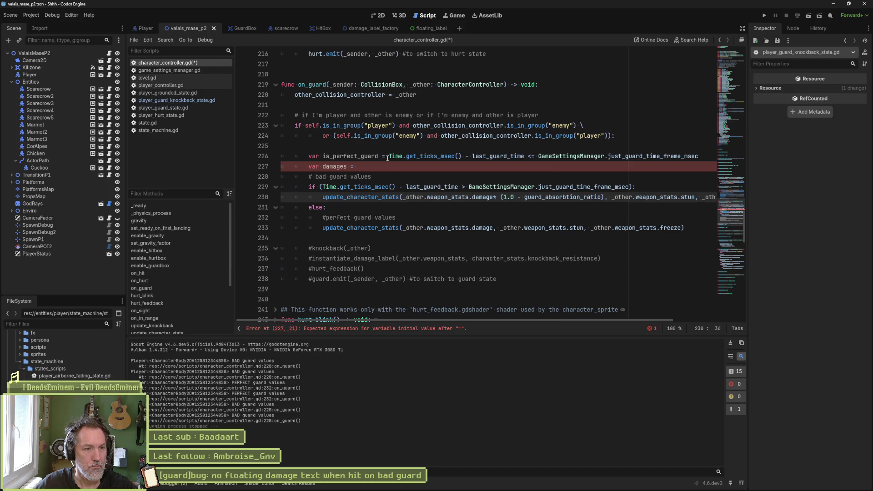
{"action": "left_click_drag", "start_coordinate": [403, 229], "coordinate": [482, 229]}
Undo the new guard variables, uncomment knockback(_other), and briefly test-run the scene
{"action": "key", "text": "ctrl+z"}
{"action": "key", "text": "ctrl+z"}
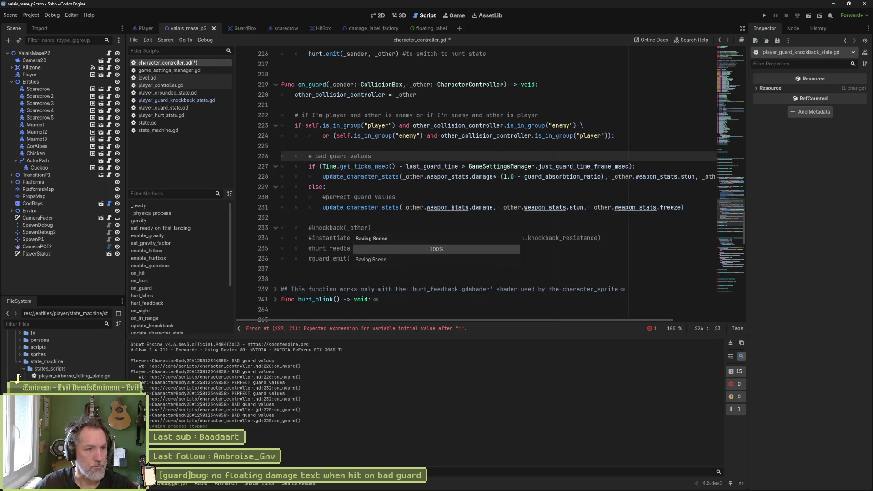
{"action": "left_click", "coordinate": [312, 228]}
{"action": "key", "text": "BackSpace"}
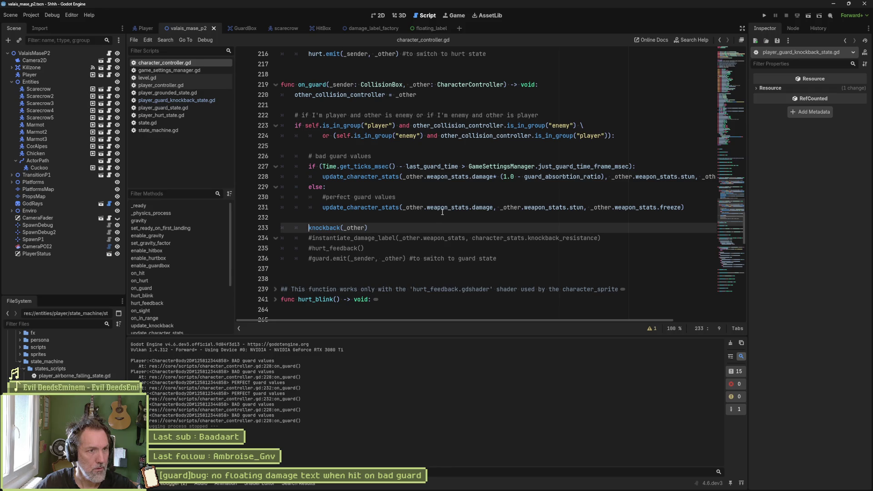
{"action": "key", "text": "F6"}
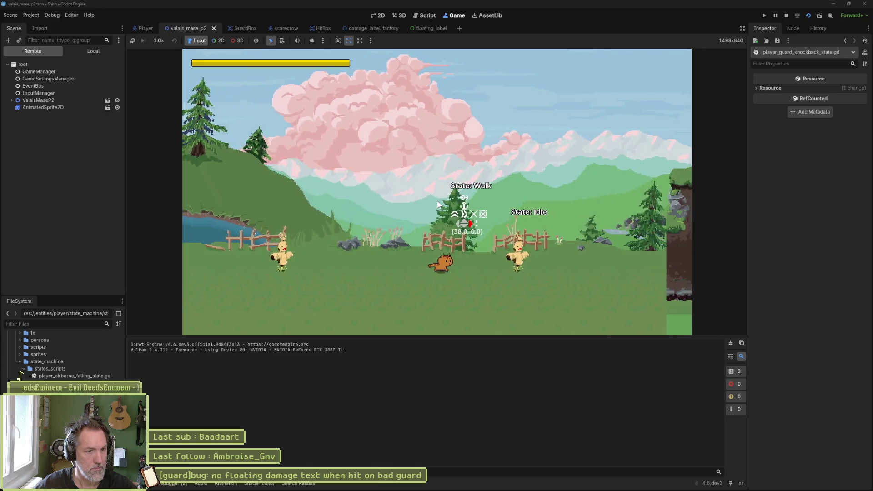
{"action": "key", "text": "Right"}
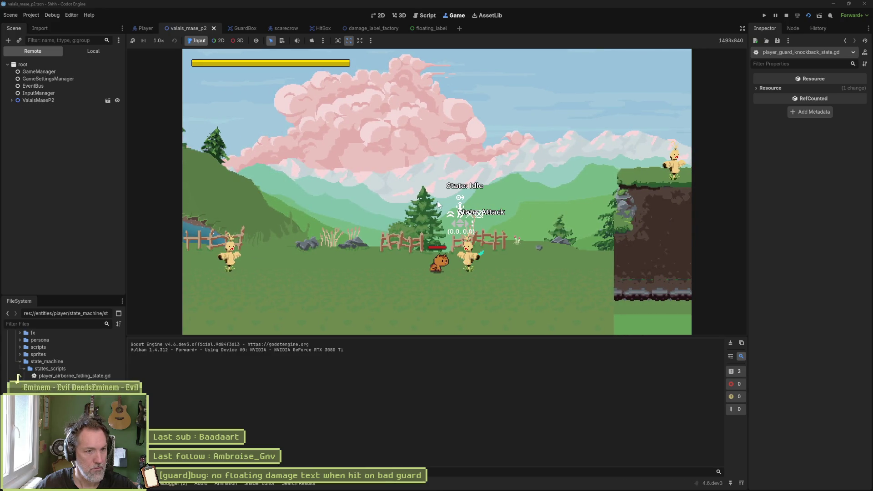
{"action": "key", "text": "F8"}
{"action": "left_click", "coordinate": [313, 239]}
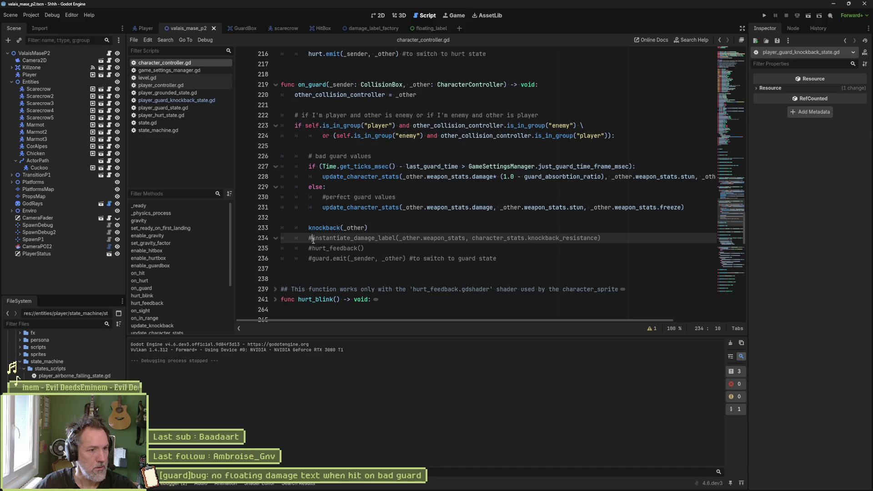
Uncomment instantiate_damage_label and hurt_feedback() in on_guard, then test guarded hits in the scene
{"action": "key", "text": "BackSpace"}
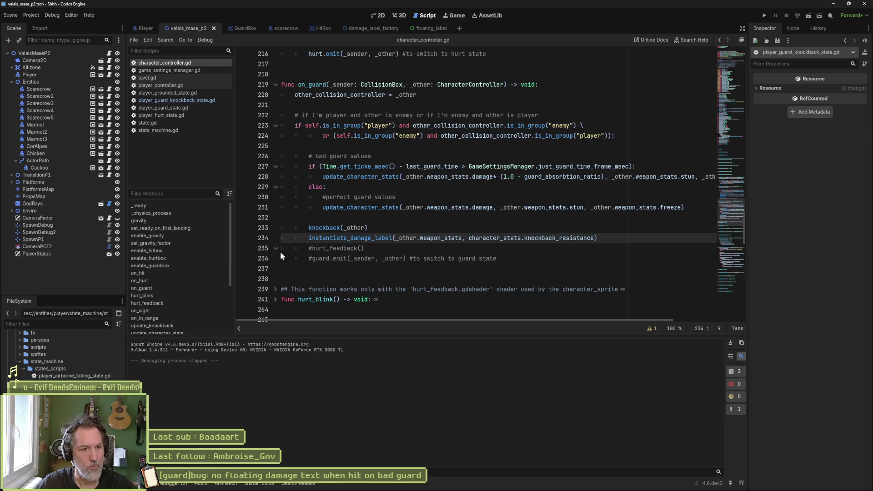
{"action": "left_click", "coordinate": [313, 249]}
{"action": "key", "text": "BackSpace"}
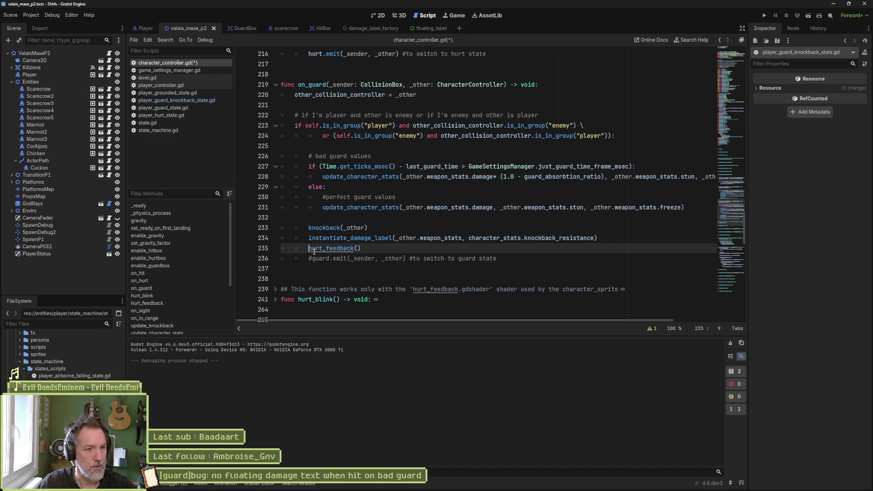
{"action": "key", "text": "F6"}
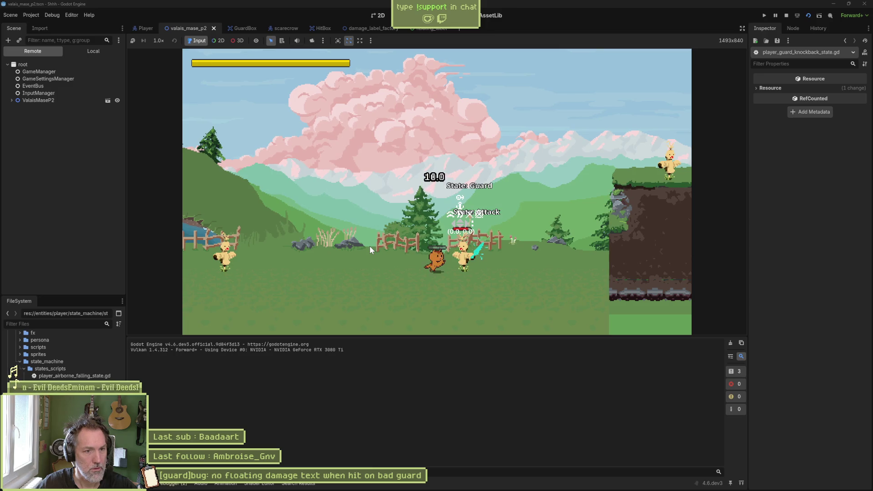
{"action": "key", "text": "F8"}
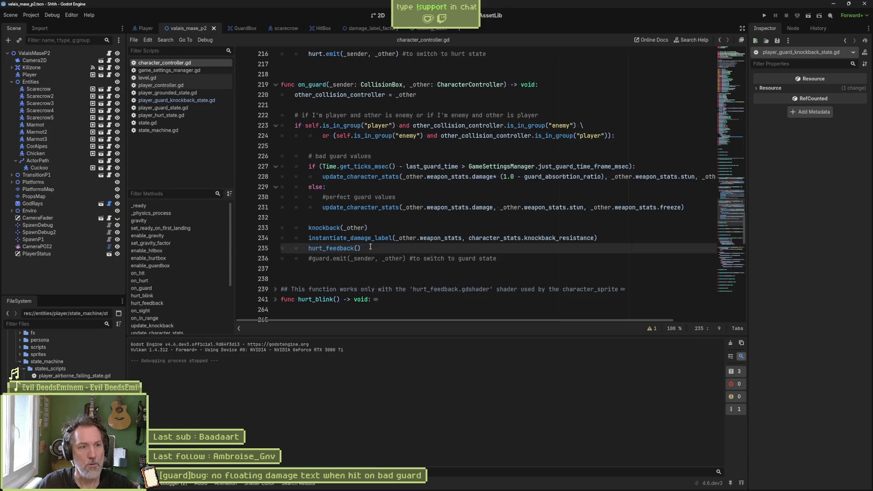
{"action": "left_click", "coordinate": [447, 238]}
{"action": "left_click", "coordinate": [372, 238]}
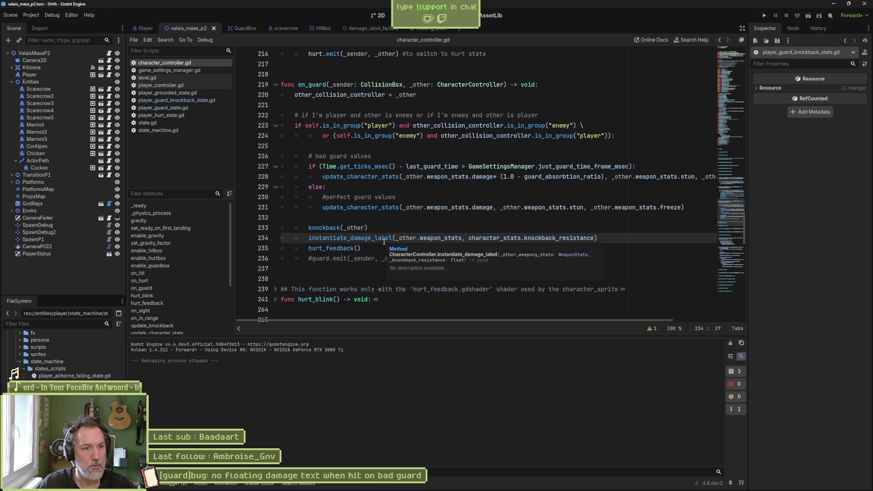
{"action": "left_click_drag", "start_coordinate": [397, 238], "coordinate": [607, 237]}
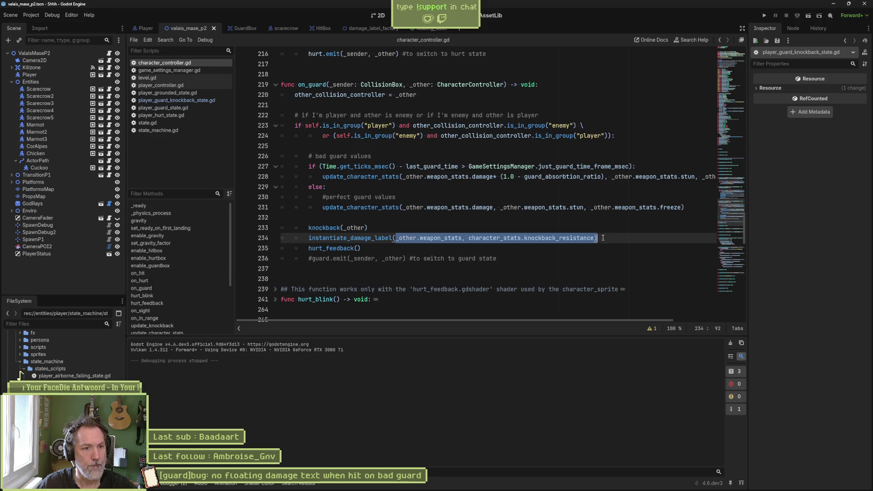
{"action": "left_click", "coordinate": [417, 244]}
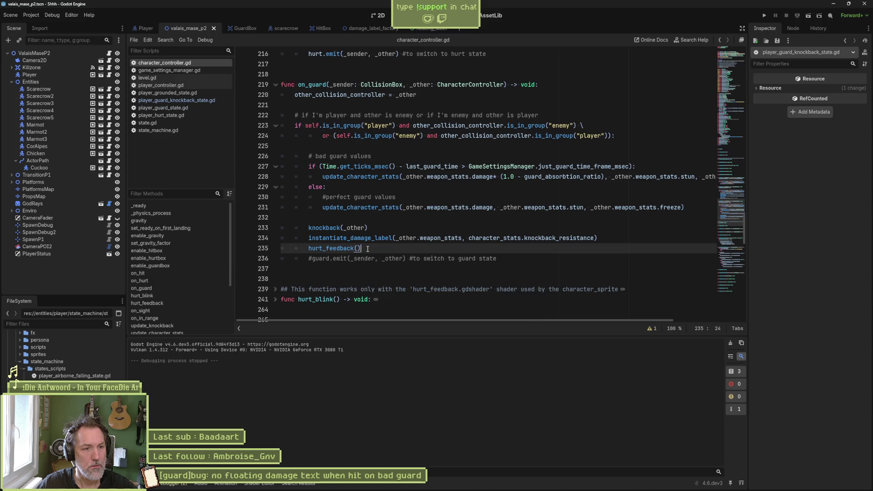
{"action": "mouse_move", "coordinate": [395, 207]}
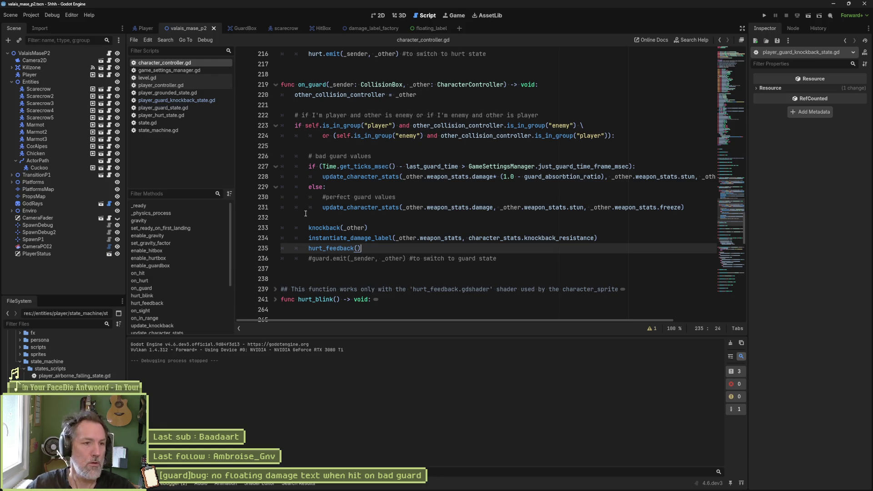
{"action": "left_click", "coordinate": [400, 146]}
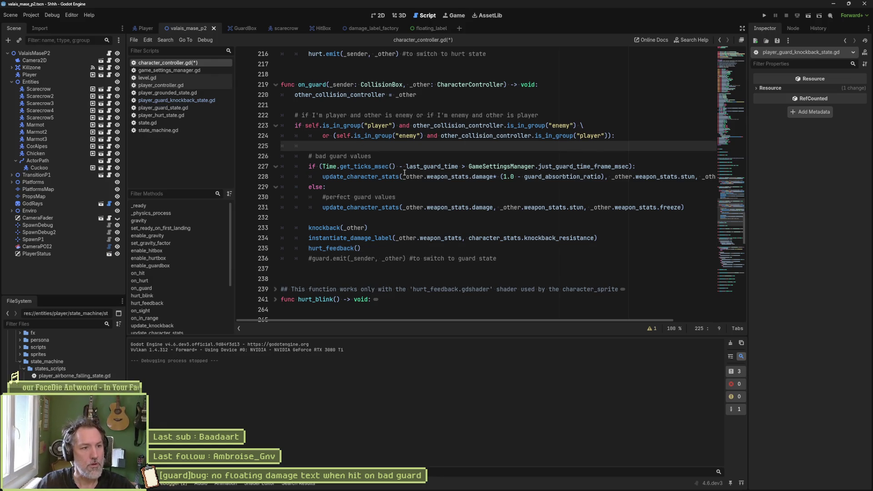
Declare var weapon_stats :WeaponStats = WeaponStats.new() on line 225 of on_guard
{"action": "key", "text": "Tab"}
{"action": "key", "text": "Tab"}
{"action": "type", "text": "var"}
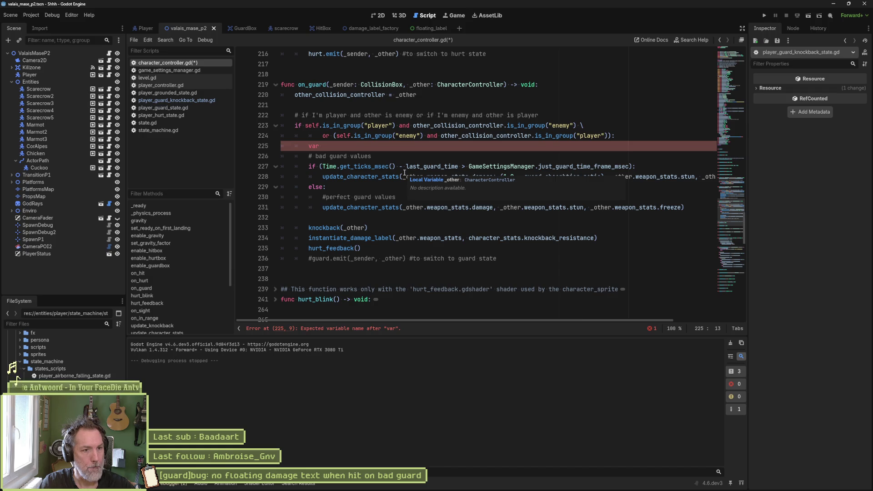
{"action": "type", "text": "we"}
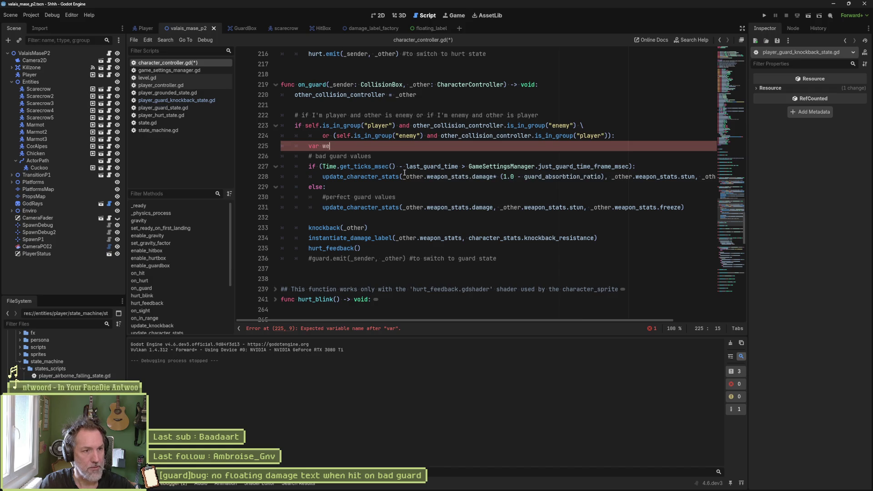
{"action": "type", "text": "apon_stats "}
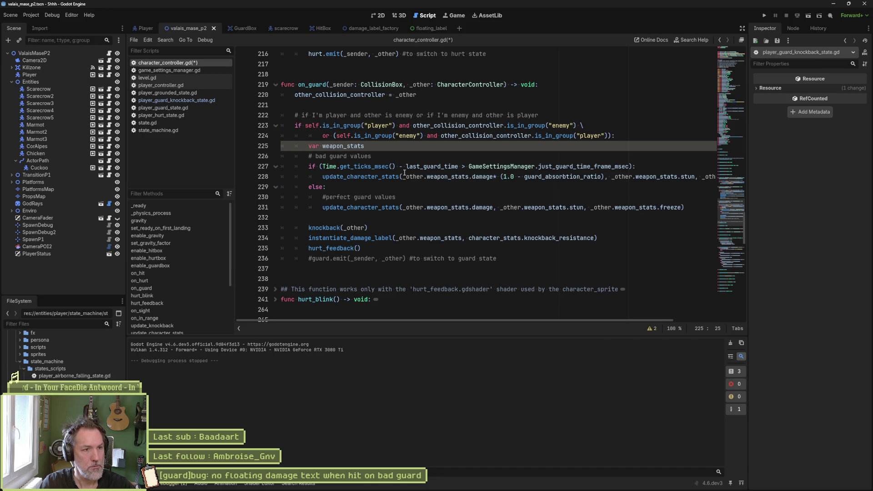
{"action": "type", "text": ":We"}
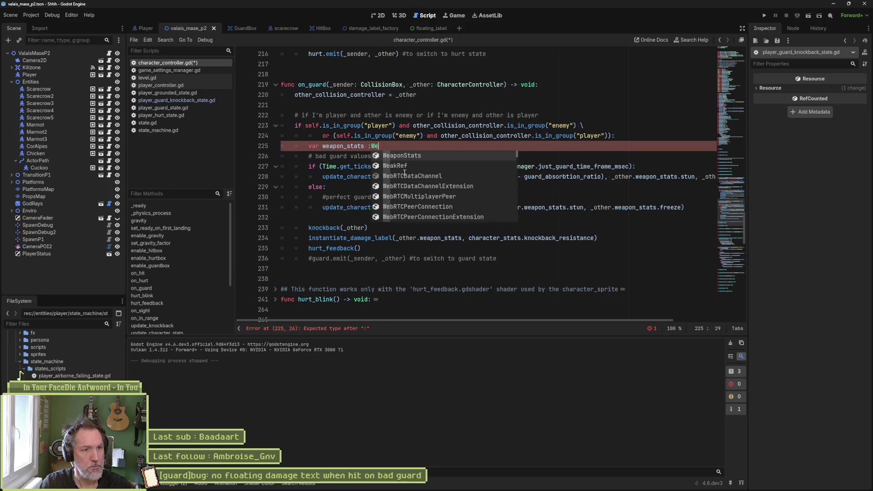
{"action": "key", "text": "Return"}
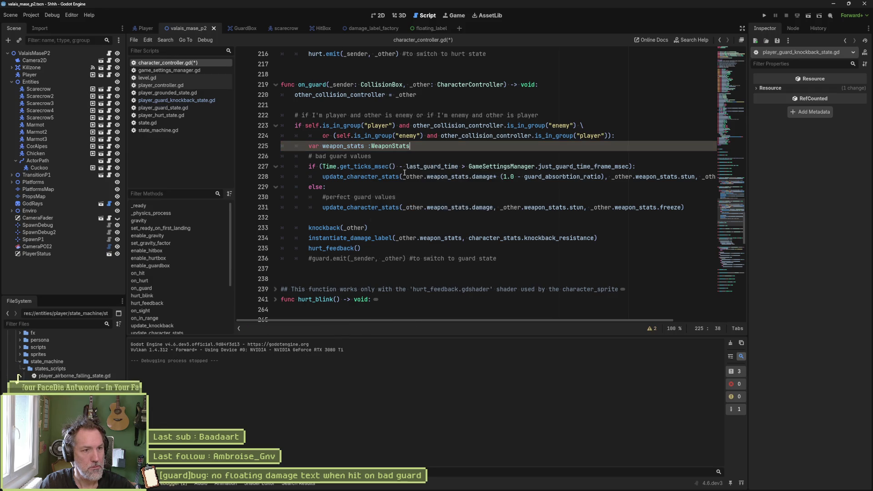
{"action": "type", "text": "."}
{"action": "key", "text": "BackSpace"}
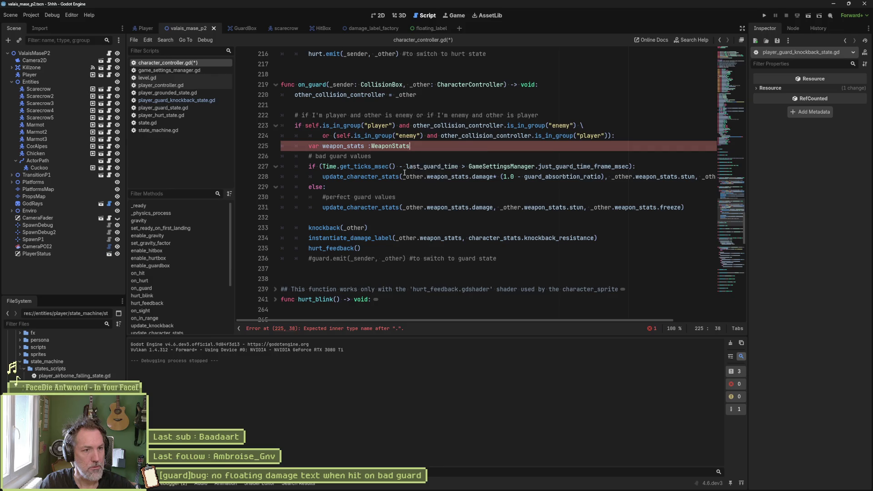
{"action": "type", "text": "ew"}
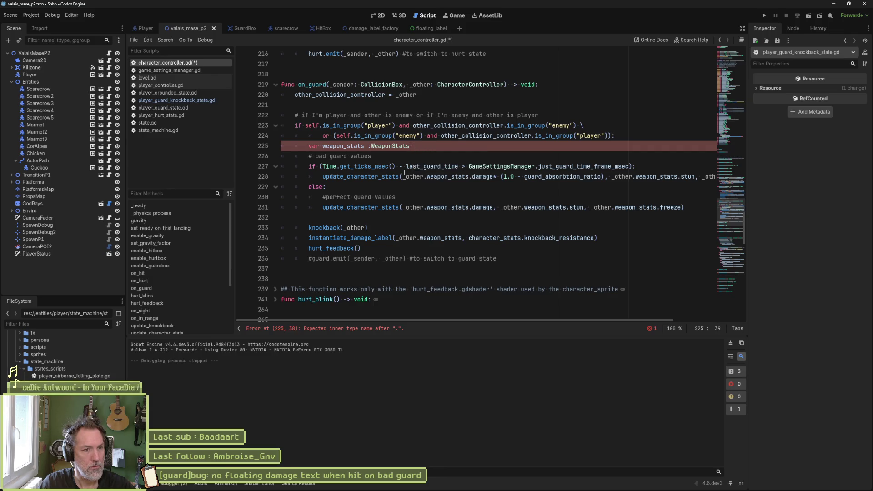
{"action": "key", "text": "BackSpace"}
{"action": "key", "text": "BackSpace"}
{"action": "key", "text": "BackSpace"}
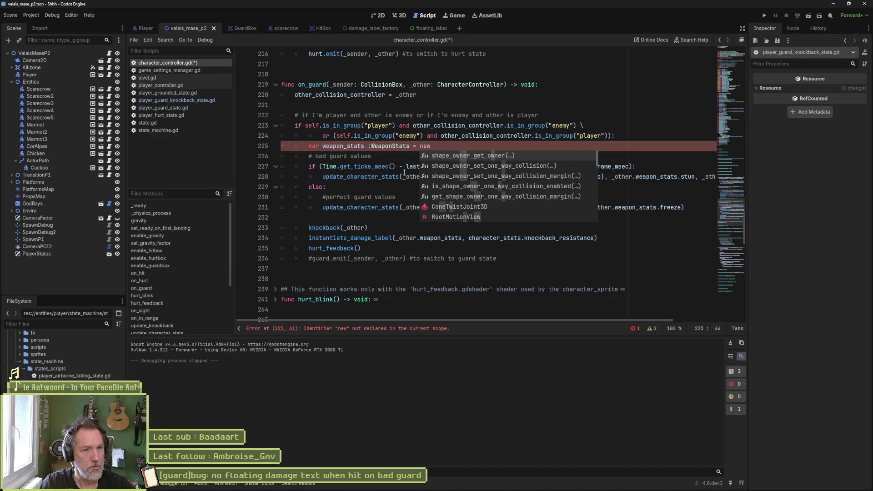
{"action": "type", "text": "We"}
{"action": "key", "text": "Return"}
{"action": "type", "text": ".n"}
{"action": "key", "text": "Return"}
{"action": "key", "text": "Right"}
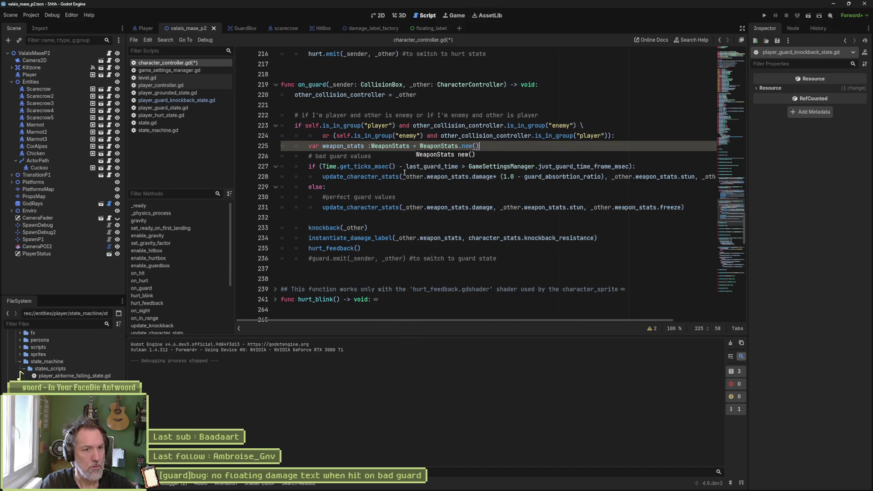
Under the bad-guard if, set weapon_stats.damage to the guard-absorption-reduced damage expression
{"action": "key", "text": "Return"}
{"action": "type", "text": "we"}
{"action": "key", "text": "Return"}
{"action": "type", "text": ".da"}
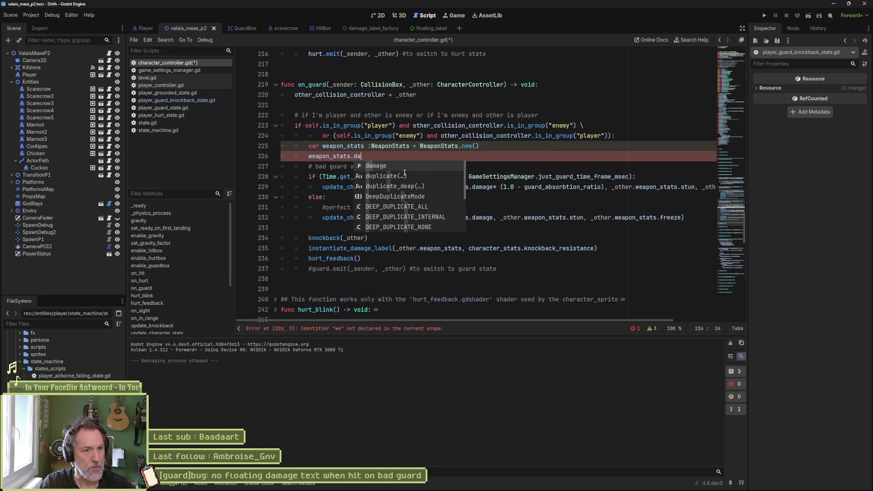
{"action": "key", "text": "Return"}
{"action": "key", "text": "alt+Down"}
{"action": "key", "text": "alt+Down"}
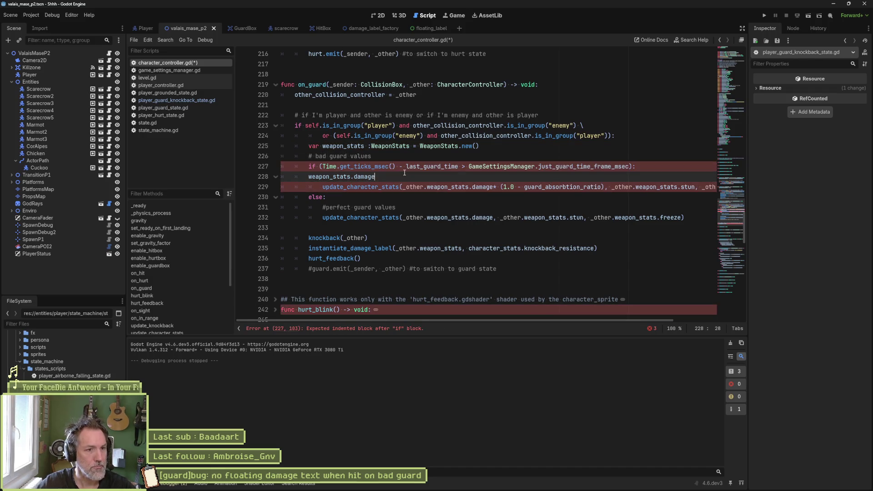
{"action": "key", "text": "Home"}
{"action": "key", "text": "Tab"}
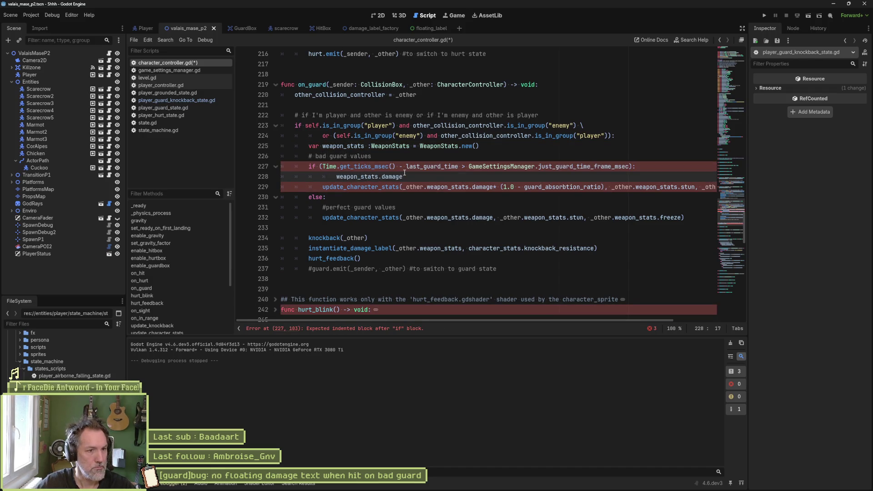
{"action": "left_click_drag", "start_coordinate": [403, 187], "coordinate": [604, 187]}
{"action": "key", "text": "ctrl+c"}
{"action": "left_click", "coordinate": [571, 178]}
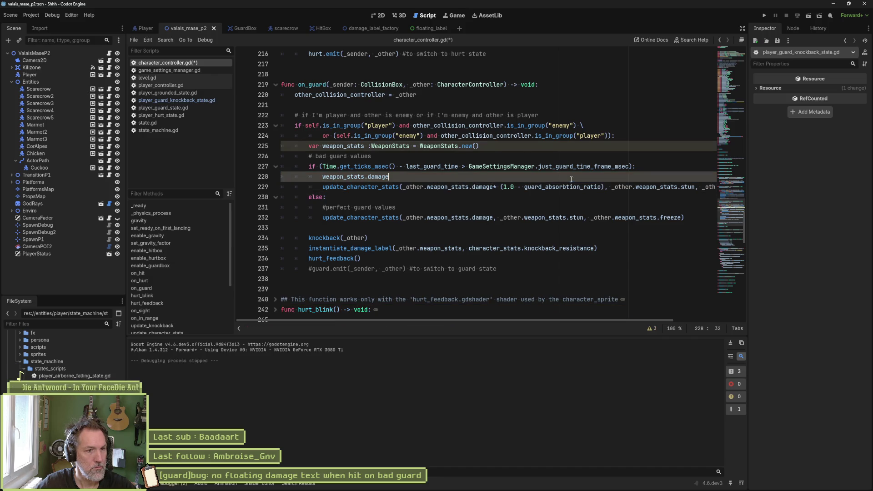
{"action": "key", "text": "ctrl+v"}
{"action": "left_click", "coordinate": [394, 177]}
{"action": "type", "text": "="}
{"action": "key", "text": "ctrl+space"}
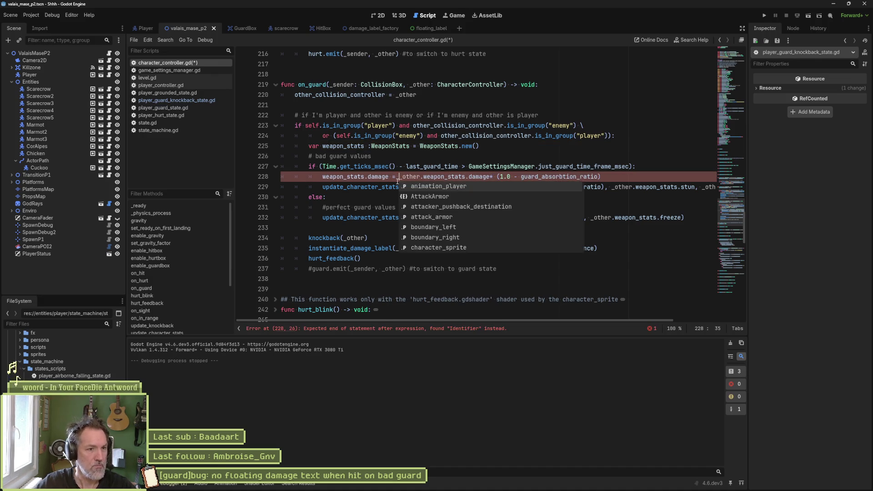
Comment out the old update_character_stats line and unindent the perfect-guard stats update
{"action": "left_click", "coordinate": [322, 187]}
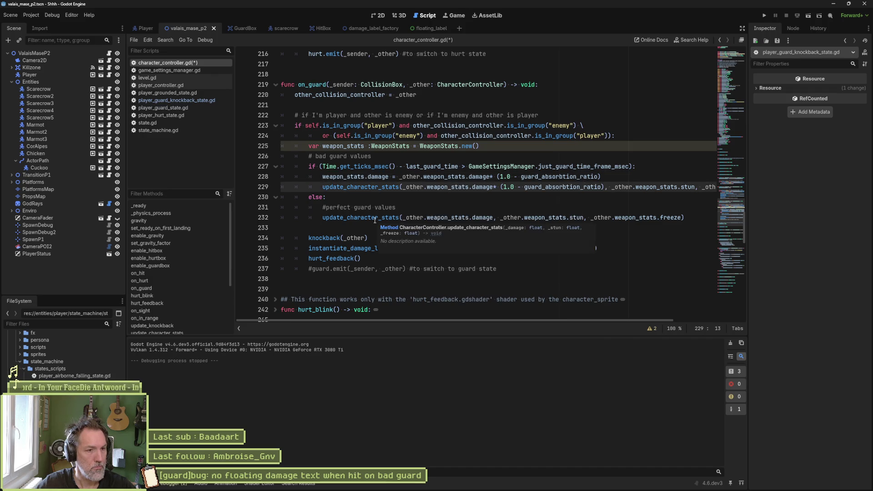
{"action": "type", "text": "#"}
{"action": "left_click", "coordinate": [356, 217]}
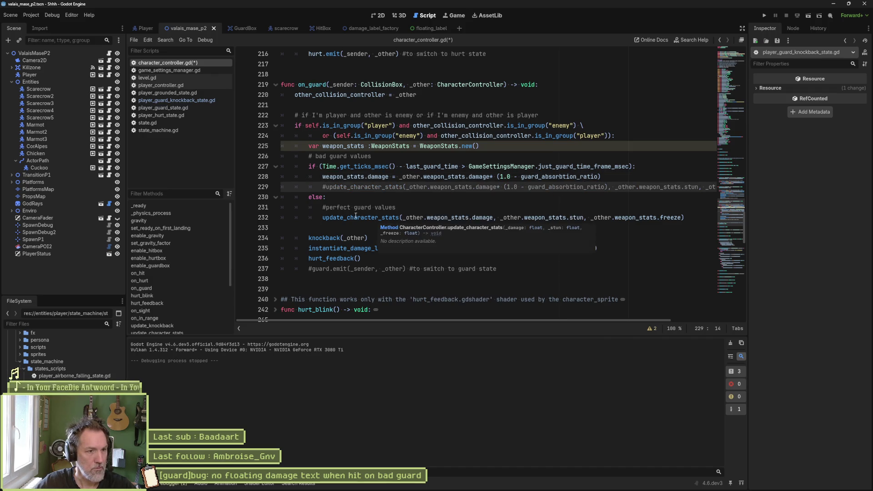
{"action": "key", "text": "shift+Tab"}
Pass weapon_stats to the perfect-guard stats update and to instantiate_damage_label
{"action": "left_click_drag", "start_coordinate": [389, 218], "coordinate": [668, 217]}
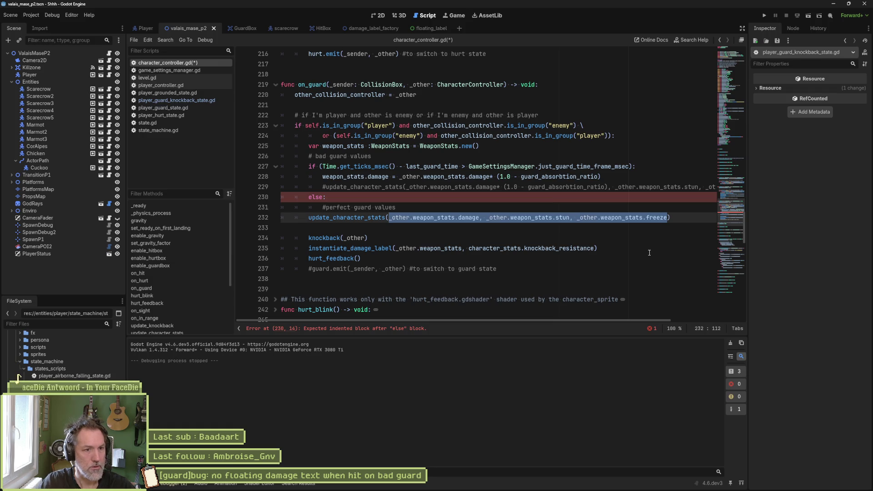
{"action": "type", "text": "weapoin"}
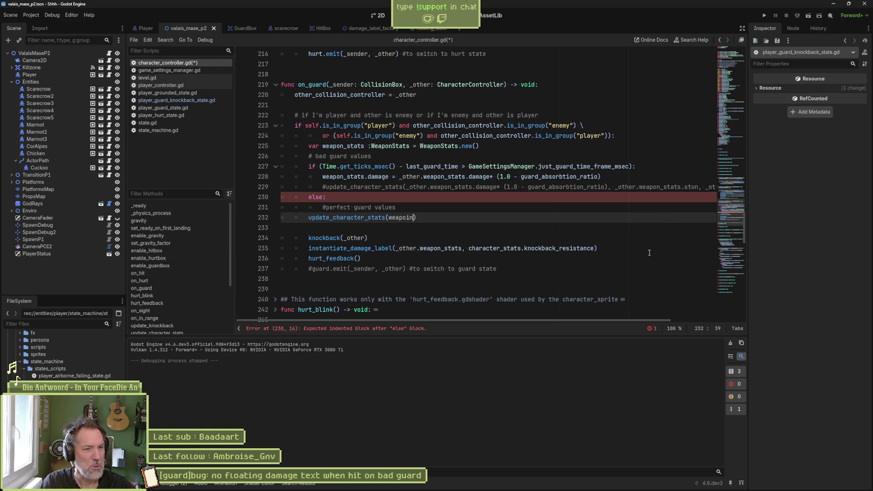
{"action": "type", "text": "n_sata"}
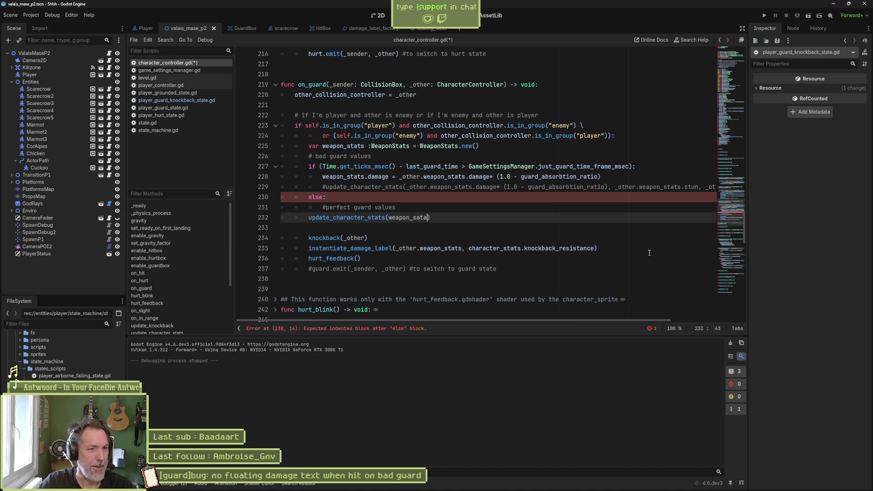
{"action": "key", "text": "BackSpace"}
{"action": "key", "text": "BackSpace"}
{"action": "key", "text": "BackSpace"}
{"action": "type", "text": "tats"}
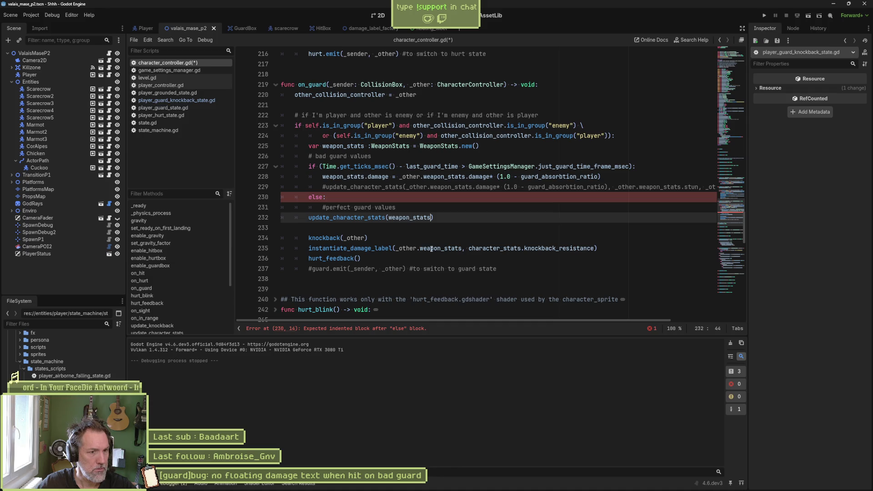
{"action": "left_click_drag", "start_coordinate": [397, 252], "coordinate": [594, 250]}
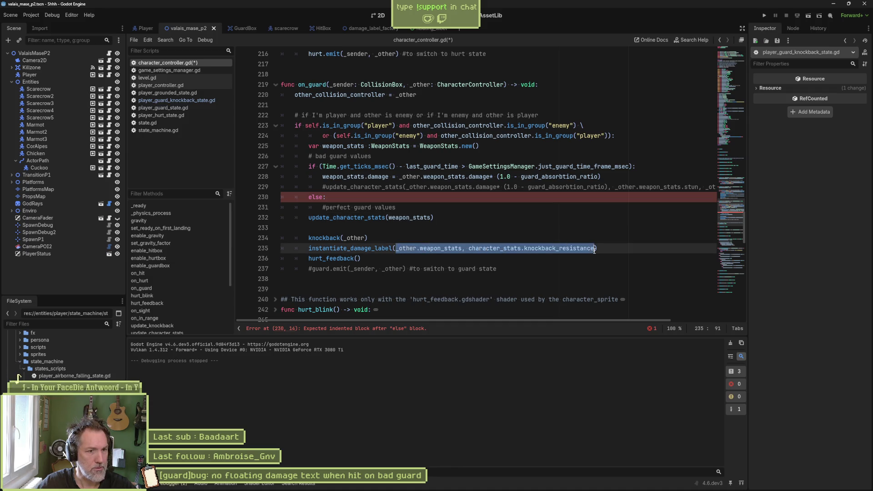
{"action": "left_click", "coordinate": [419, 248]}
{"action": "key", "text": "BackSpace"}
{"action": "key", "text": "BackSpace"}
{"action": "key", "text": "BackSpace"}
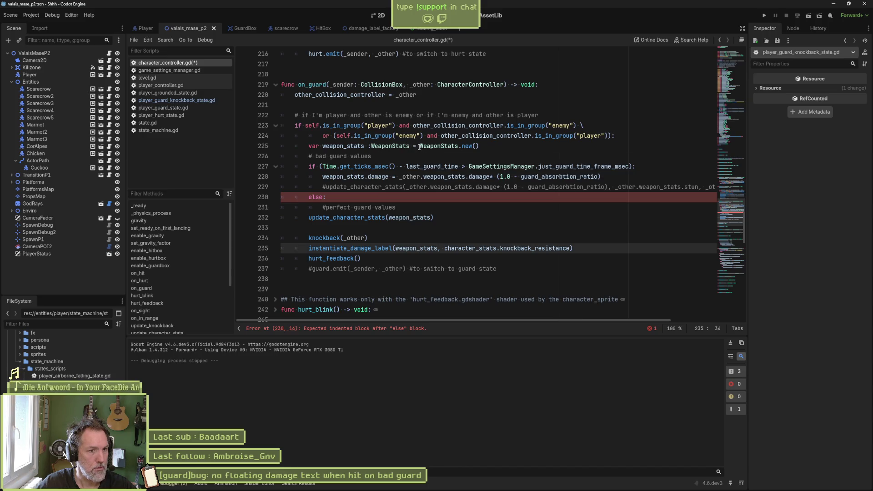
Initialize weapon_stats with _other.weapon_stats instead of WeaponStats.new() and select that declaration
{"action": "left_click_drag", "start_coordinate": [421, 146], "coordinate": [477, 146]}
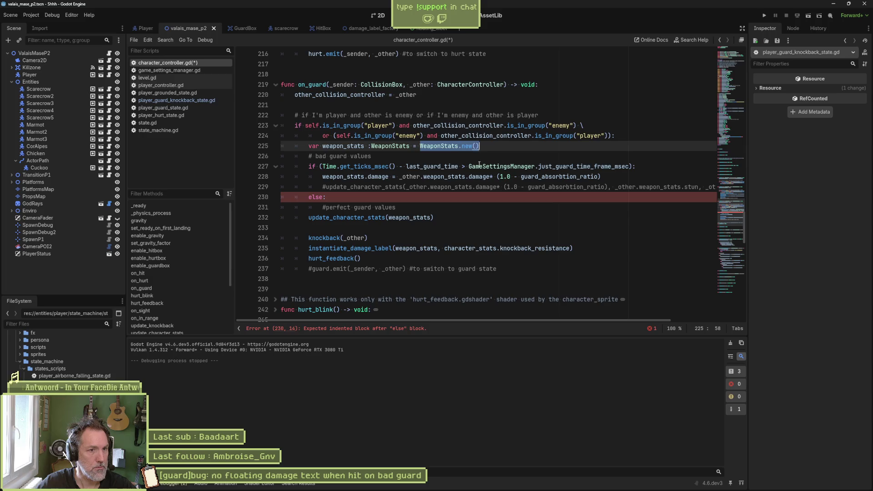
{"action": "key", "text": "BackSpace"}
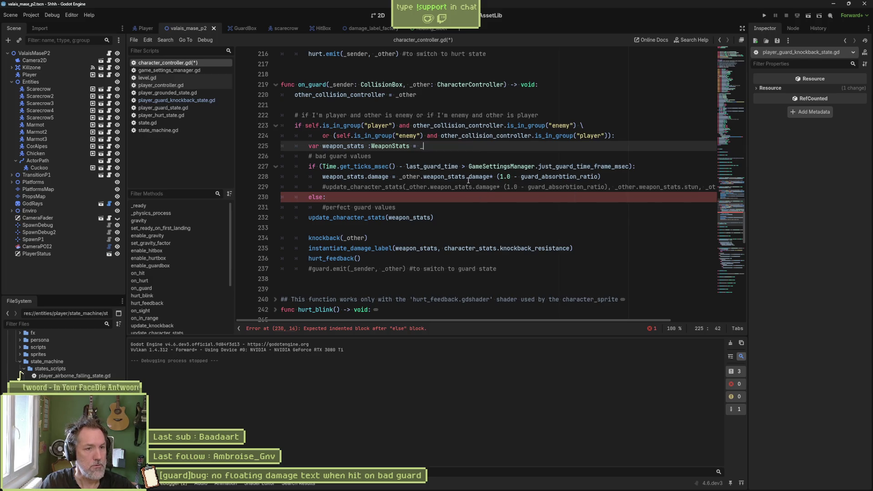
{"action": "type", "text": "ther.weapon_stats"}
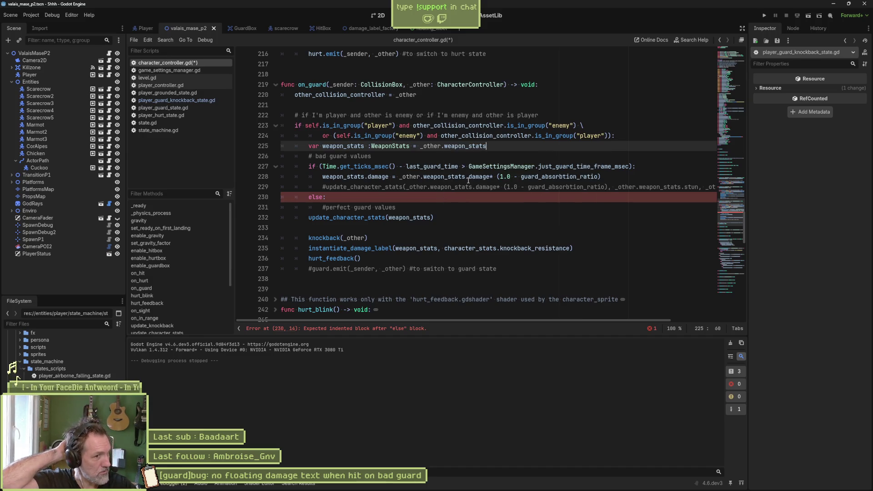
{"action": "left_click_drag", "start_coordinate": [486, 146], "coordinate": [308, 145]}
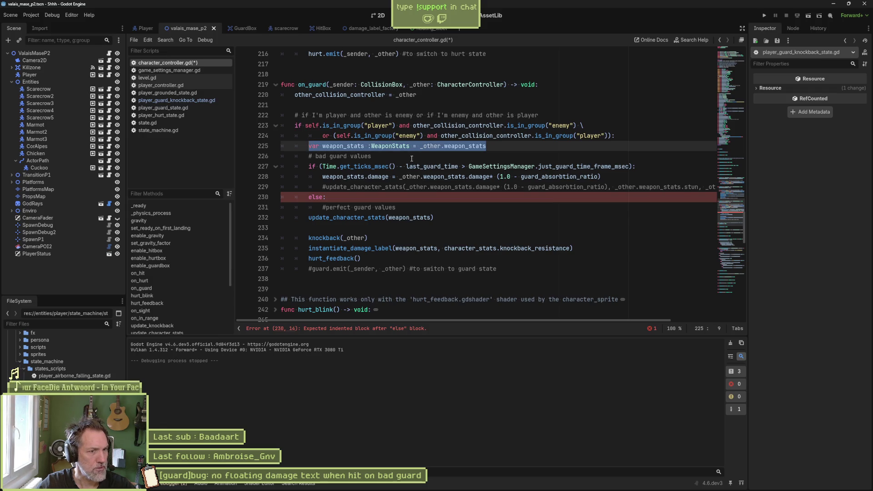
{"action": "left_click", "coordinate": [338, 488]}
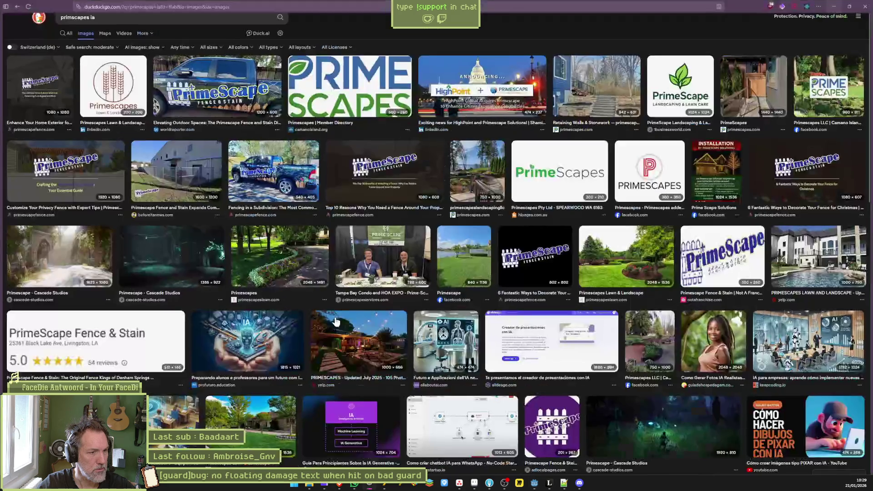
Ask Gemini, in French, whether the pasted weapon_stats = _other.weapon_stats line shares one object
{"action": "left_click", "coordinate": [28, 102]}
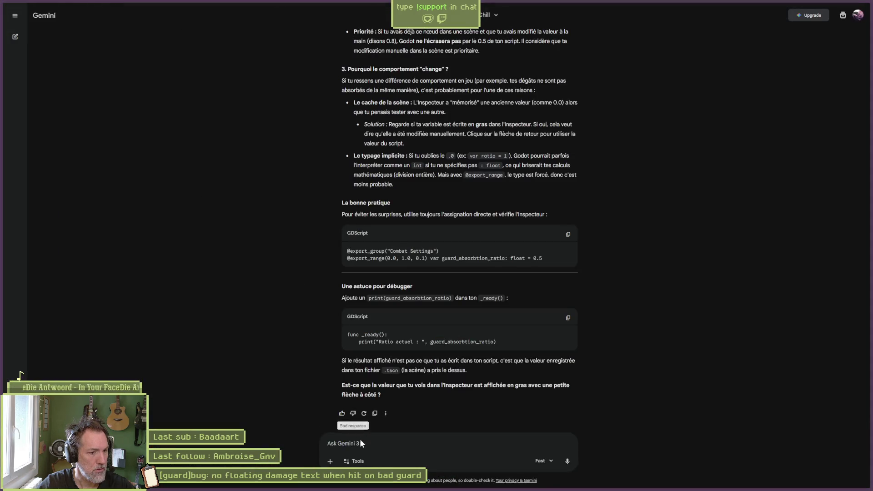
{"action": "type", "text": "en gdscript, est-ce que je cree bien un"}
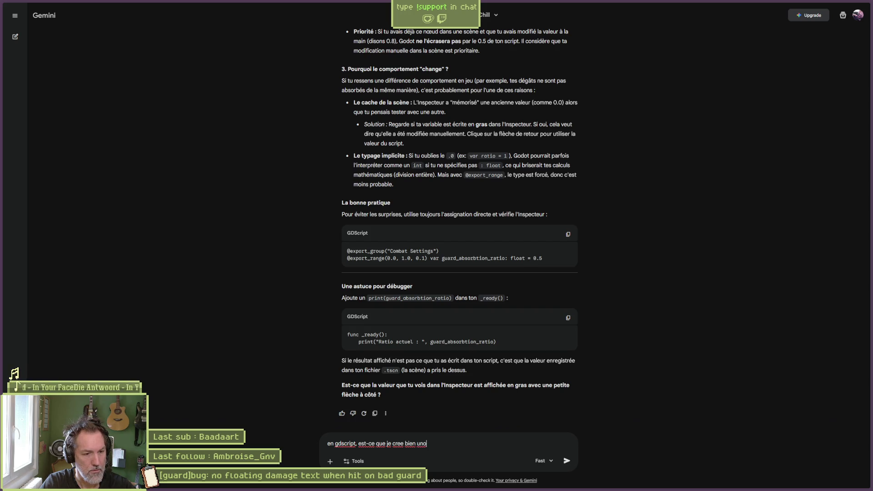
{"action": "type", "text": "erent"}
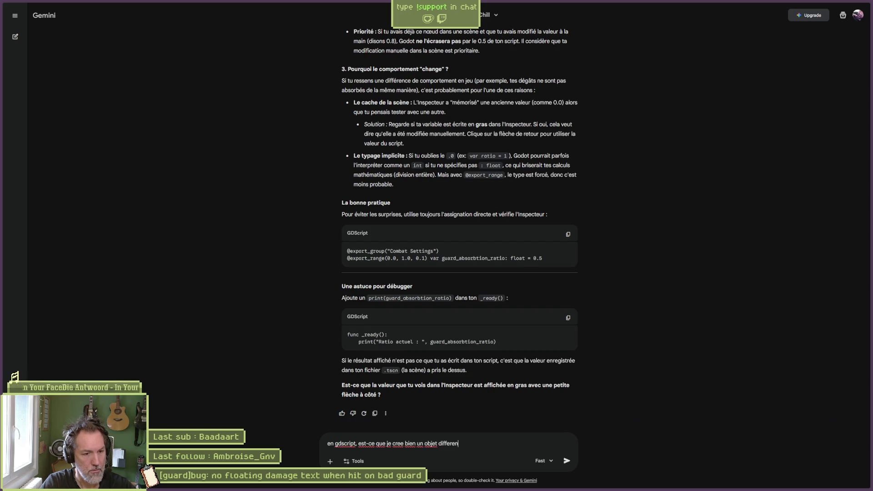
{"action": "key", "text": "BackSpace"}
{"action": "key", "text": "BackSpace"}
{"action": "type", "text": "avec c"}
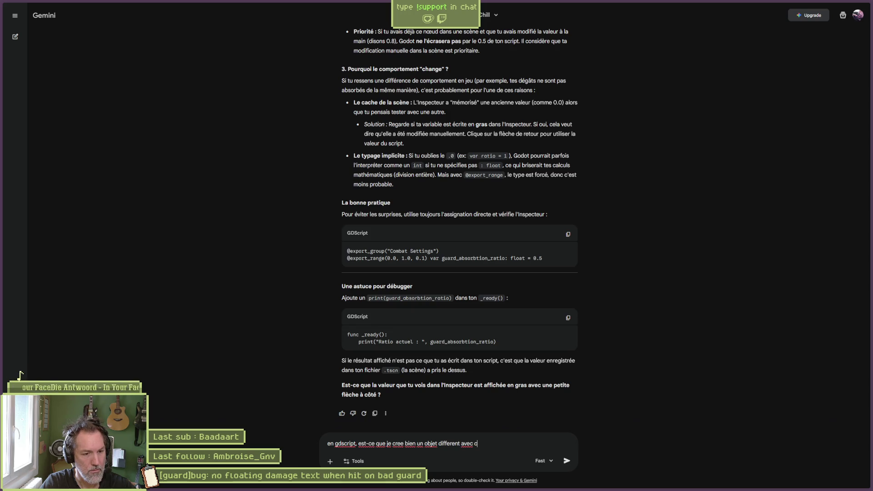
{"action": "type", "text": "ette instruction ou l"}
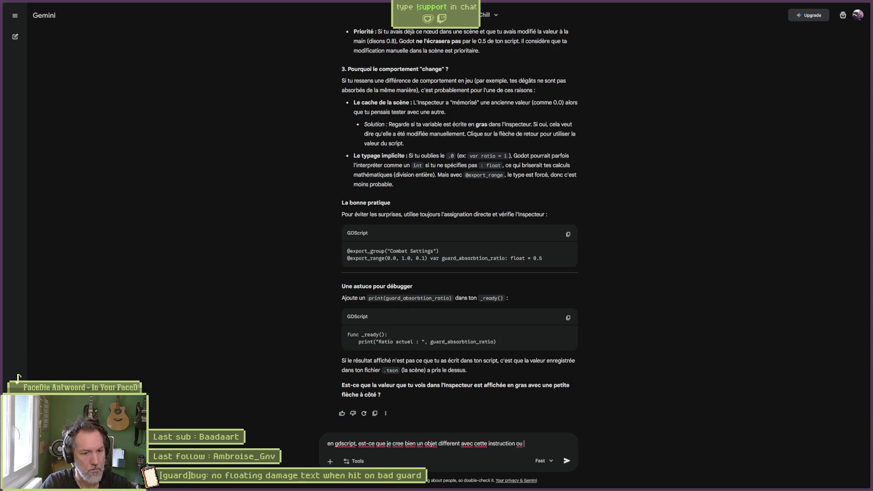
{"action": "type", "text": "es deux pointe"}
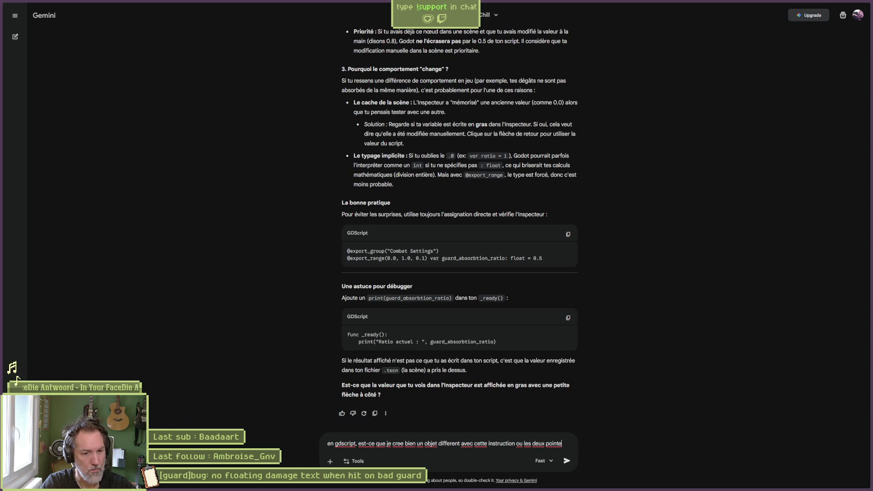
{"action": "type", "text": "nt sur le meme "}
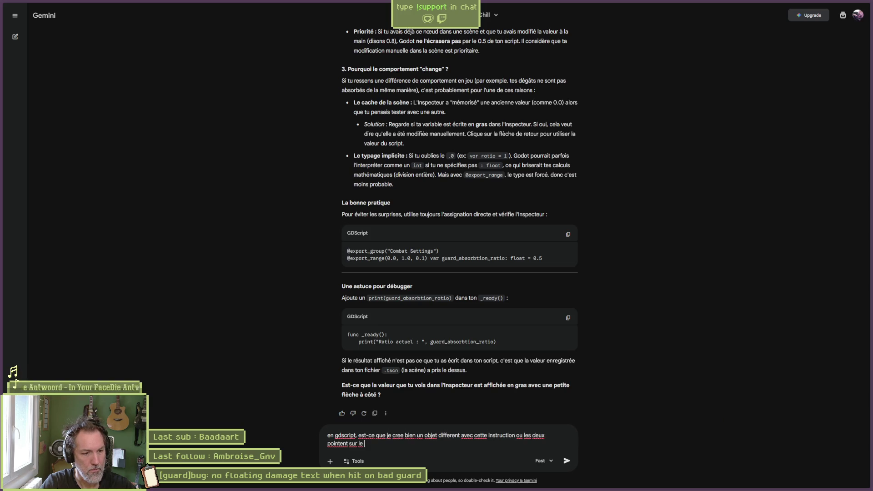
{"action": "type", "text": ":"}
{"action": "key", "text": "shift+Return"}
{"action": "type", "text": "var weapon_stats :WeaponStats = _other.weapon_stats"}
{"action": "key", "text": "Return"}
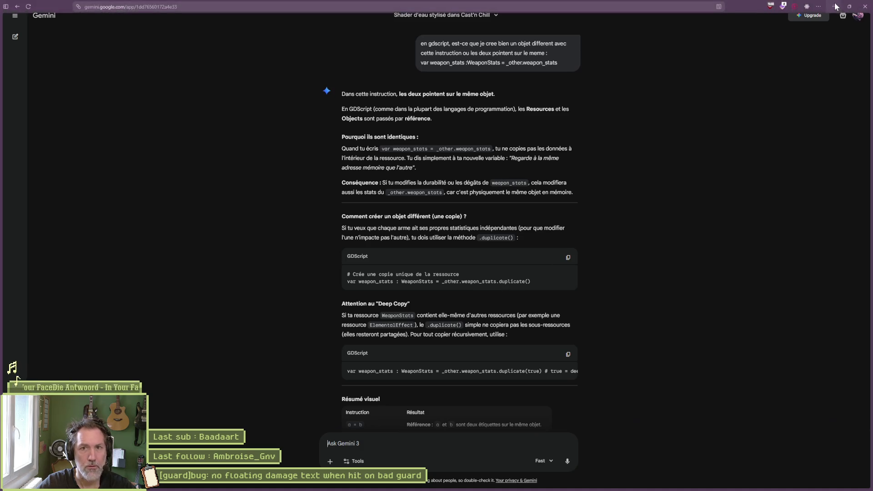
{"action": "key", "text": "alt+Tab"}
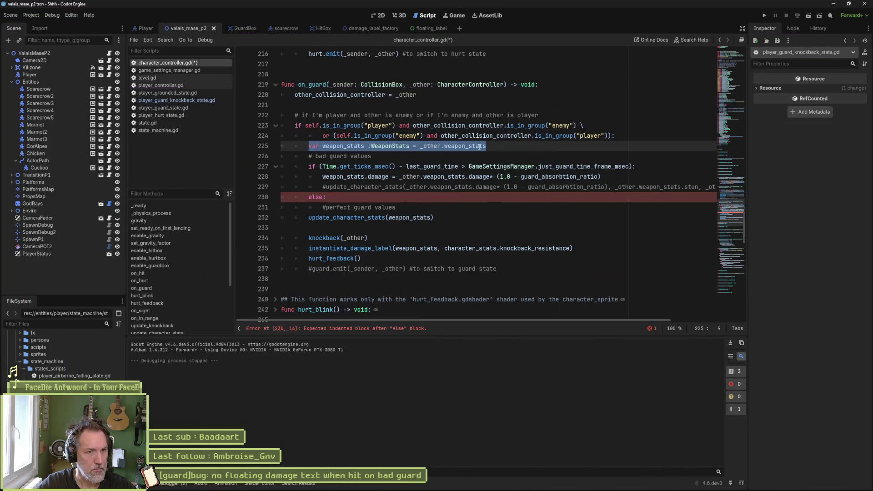
Append .duplicate() to _other.weapon_stats on line 225 and add a blank line below
{"action": "key", "text": "End"}
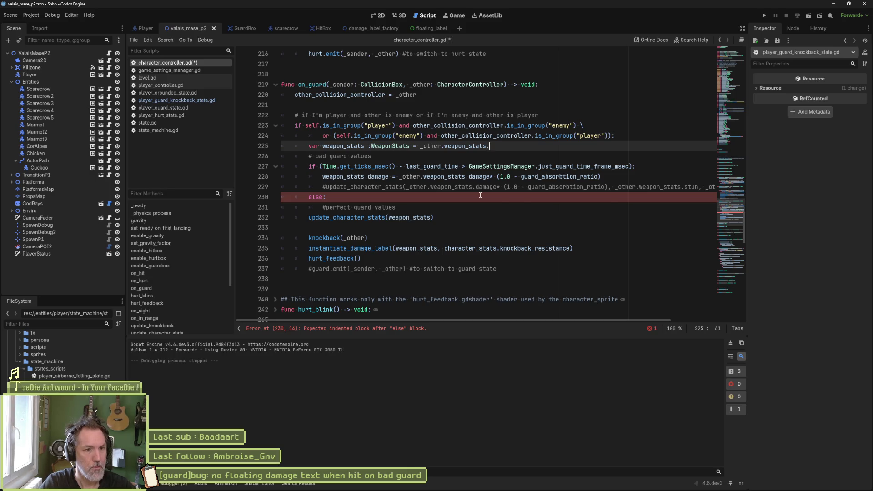
{"action": "type", "text": ".duplicate("}
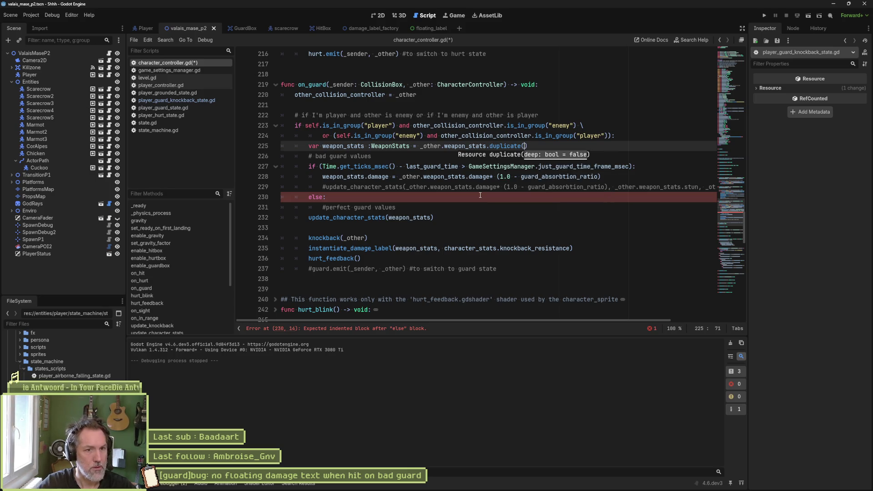
{"action": "left_click", "coordinate": [438, 145]}
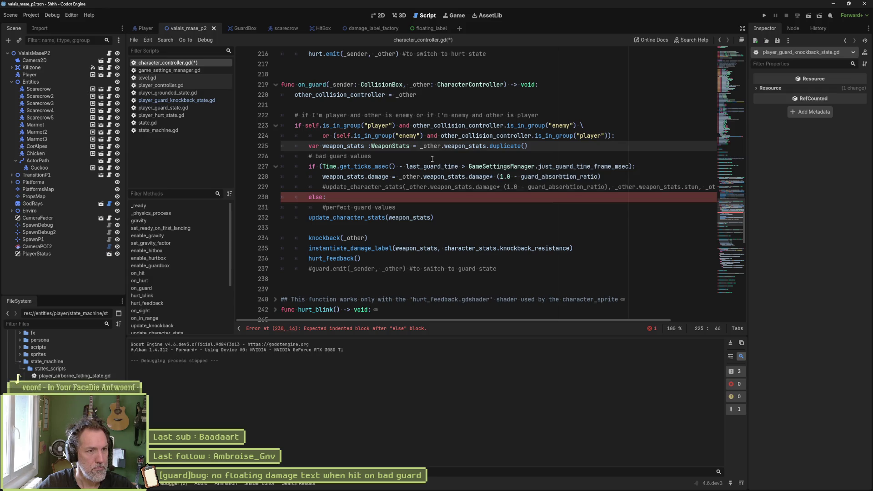
{"action": "left_click", "coordinate": [547, 150]}
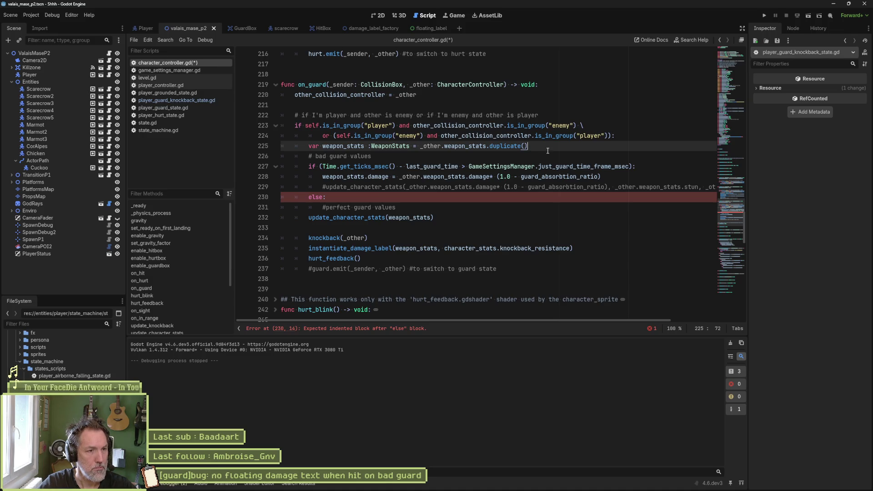
{"action": "key", "text": "Return"}
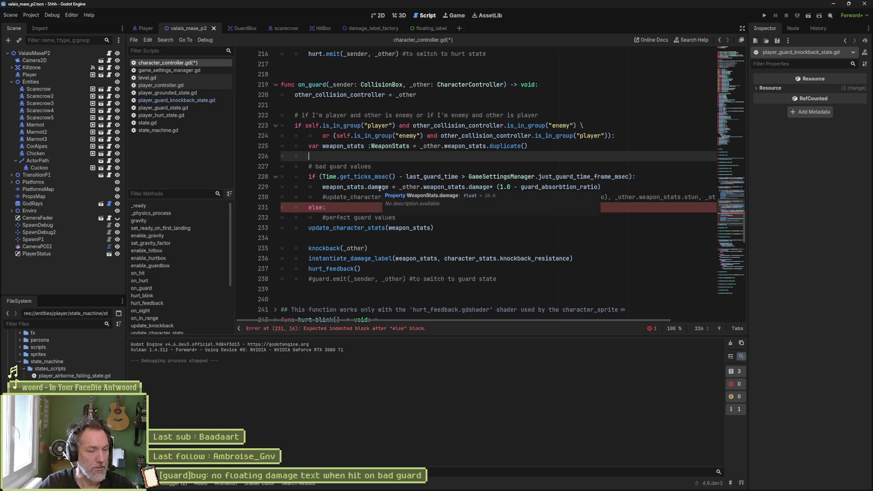
Delete the else branch and duplicate the damage line into weapon_stats.stun and weapon_stats.freeze lines
{"action": "left_click", "coordinate": [345, 207]}
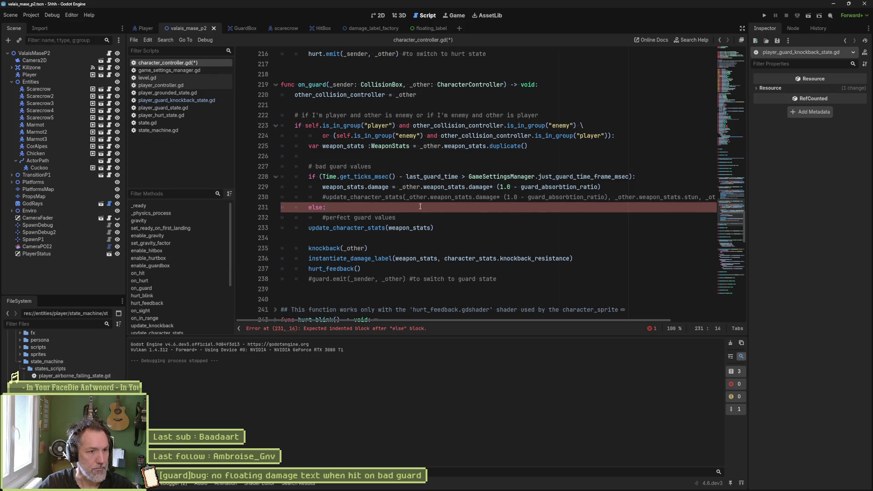
{"action": "key", "text": "ctrl+shift+k"}
{"action": "key", "text": "ctrl+shift+k"}
{"action": "key", "text": "ctrl+shift+k"}
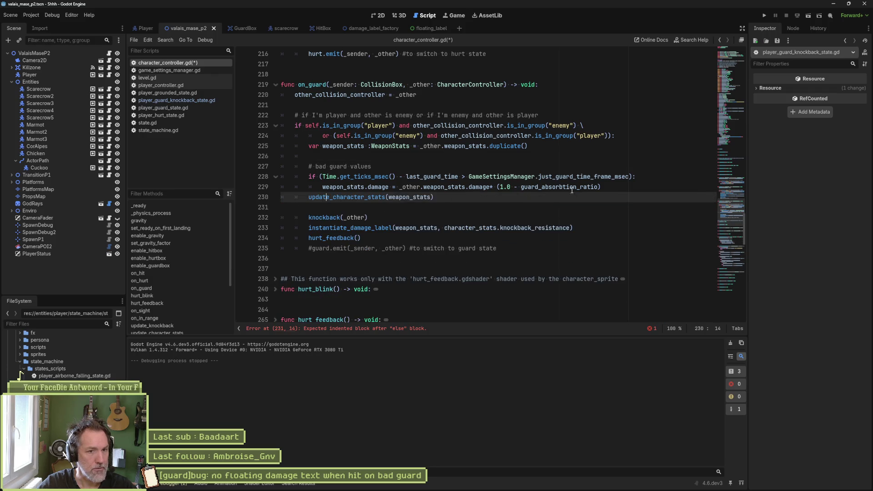
{"action": "left_click_drag", "start_coordinate": [601, 186], "coordinate": [639, 181]}
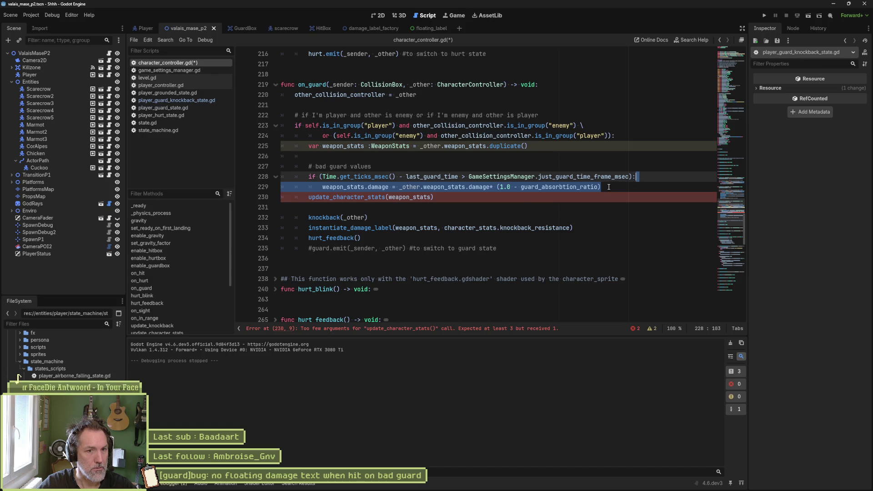
{"action": "key", "text": "ctrl+c"}
{"action": "key", "text": "ctrl+v"}
{"action": "key", "text": "ctrl+v"}
{"action": "key", "text": "ctrl+v"}
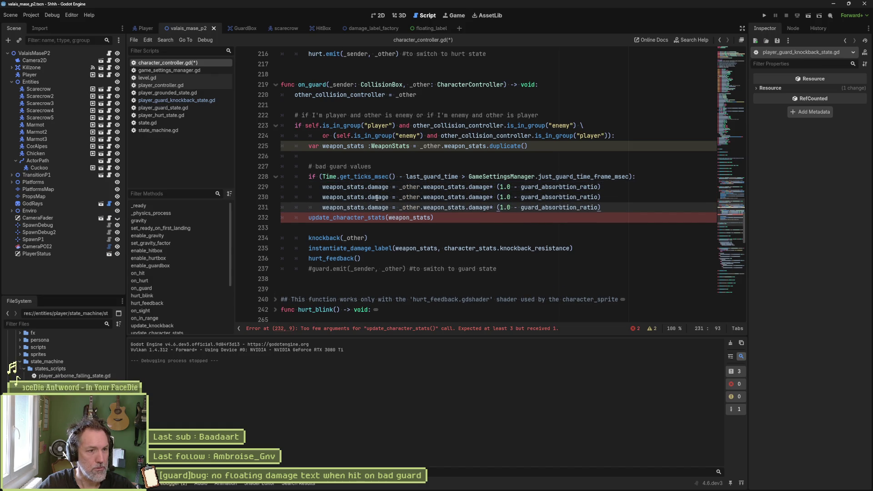
{"action": "double_click", "coordinate": [377, 197]}
{"action": "type", "text": "stun"}
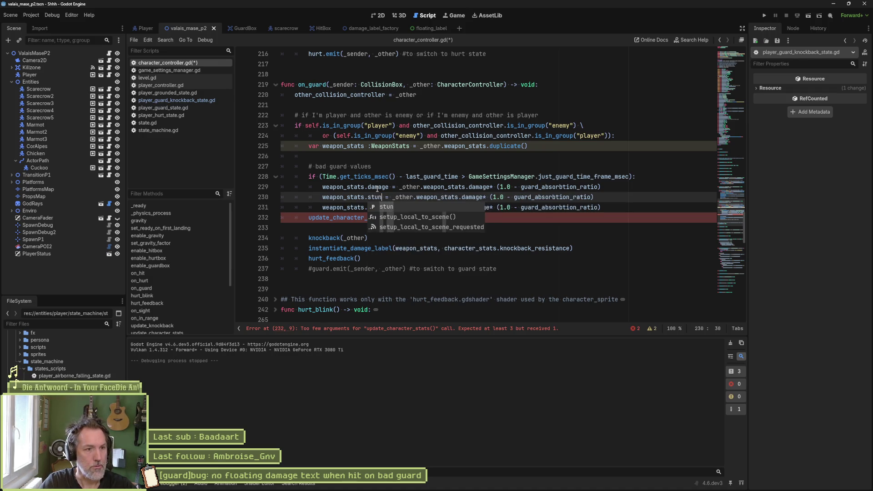
{"action": "key", "text": "Escape"}
{"action": "key", "text": "Down"}
{"action": "key", "text": "ctrl+d"}
{"action": "type", "text": "fre"}
{"action": "key", "text": "Return"}
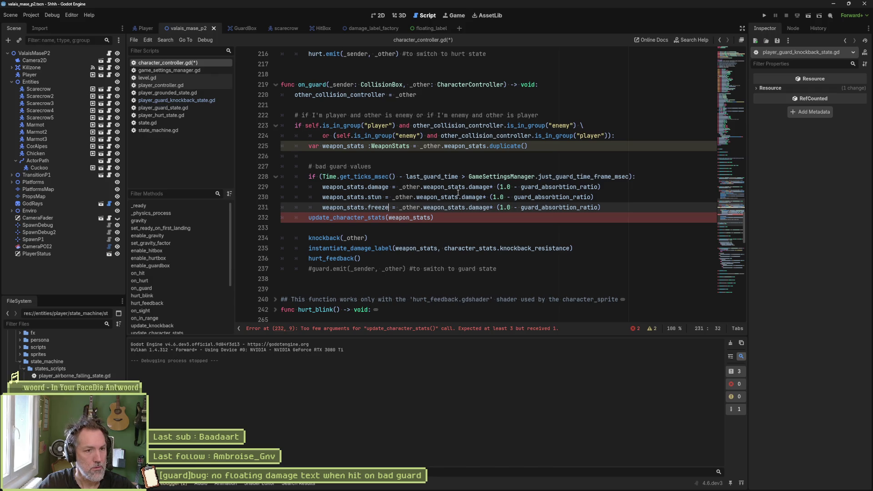
Make the new lines read _other.weapon_stats.stun and _other.weapon_stats.freeze, and remove the extra blank line
{"action": "left_click", "coordinate": [484, 197]}
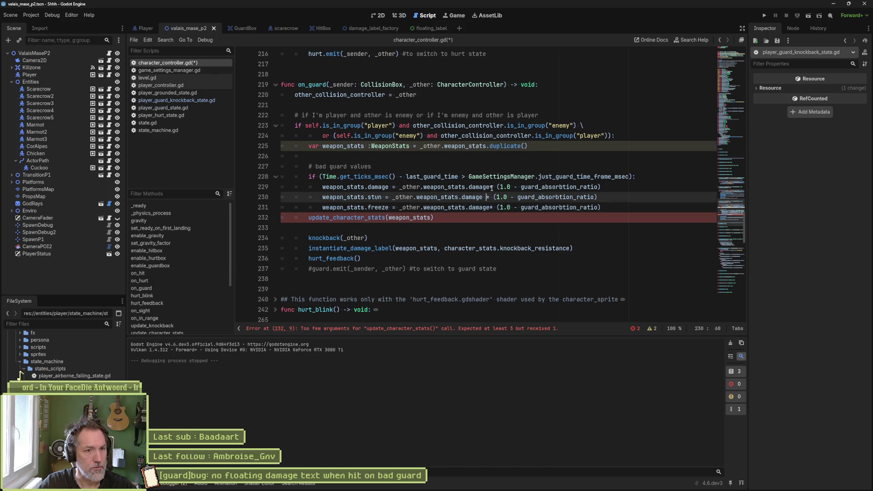
{"action": "left_click", "coordinate": [491, 186]}
{"action": "left_click", "coordinate": [490, 207]}
{"action": "double_click", "coordinate": [374, 196]}
{"action": "key", "text": "ctrl+c"}
{"action": "double_click", "coordinate": [473, 196]}
{"action": "key", "text": "ctrl+v"}
{"action": "left_click", "coordinate": [382, 207]}
{"action": "double_click", "coordinate": [383, 207]}
{"action": "key", "text": "ctrl+c"}
{"action": "double_click", "coordinate": [478, 208]}
{"action": "key", "text": "ctrl+v"}
{"action": "key", "text": "Return"}
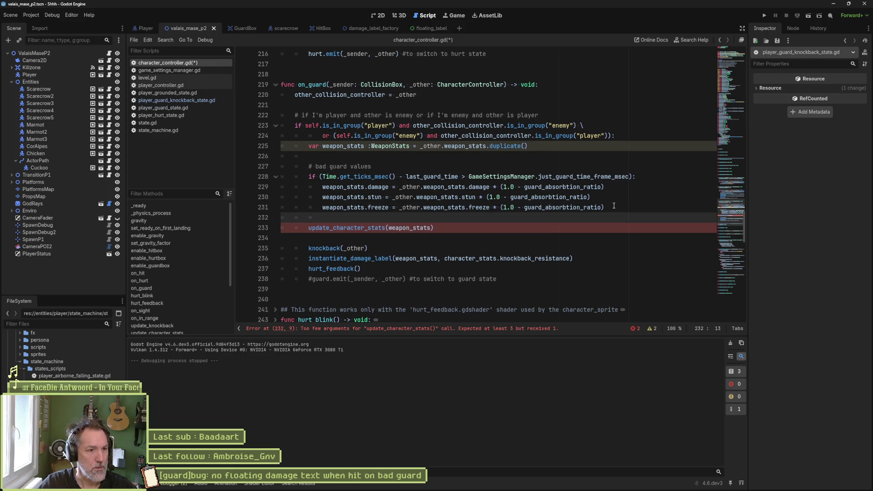
{"action": "left_click", "coordinate": [356, 232]}
{"action": "key", "text": "Delete"}
{"action": "left_click", "coordinate": [356, 233], "text": "ctrl"}
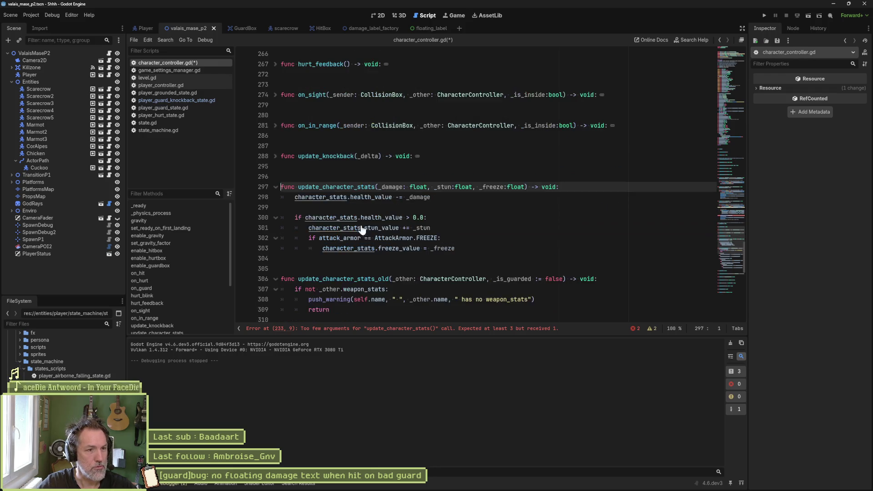
Replace update_character_stats's three float parameters with a single _weapon_stats: WeaponStats
{"action": "scroll", "coordinate": [384, 240], "scroll_direction": "down", "scroll_amount": 3}
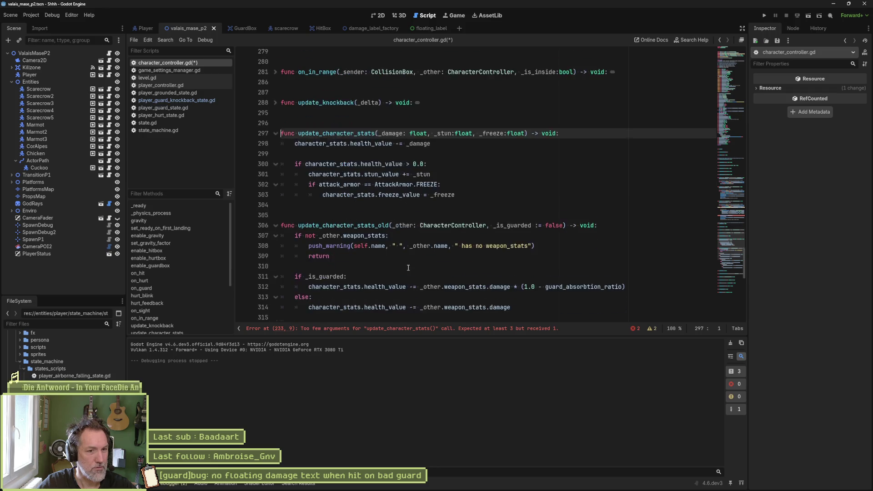
{"action": "mouse_move", "coordinate": [486, 187]}
{"action": "left_mouse_down"}
{"action": "mouse_move", "coordinate": [570, 187]}
{"action": "mouse_move", "coordinate": [559, 187]}
{"action": "left_mouse_up"}
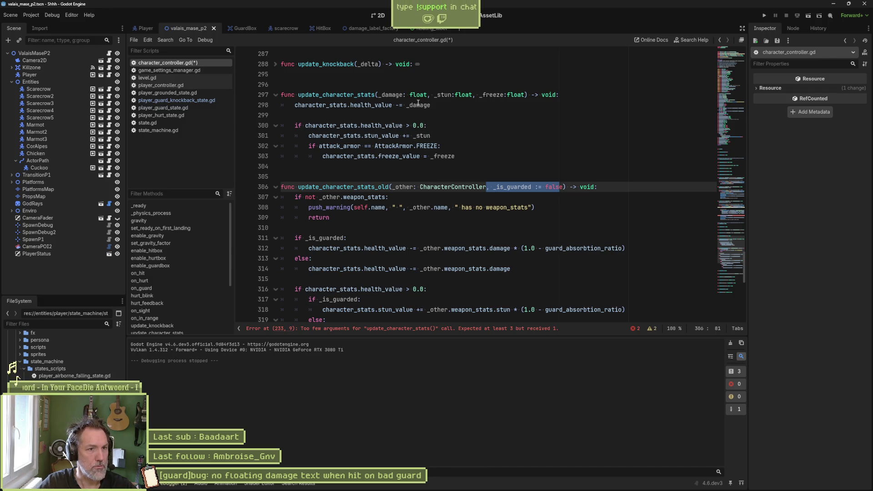
{"action": "mouse_move", "coordinate": [378, 94]}
{"action": "left_mouse_down"}
{"action": "mouse_move", "coordinate": [553, 95]}
{"action": "mouse_move", "coordinate": [525, 95]}
{"action": "left_mouse_up"}
{"action": "type", "text": "_weapon"}
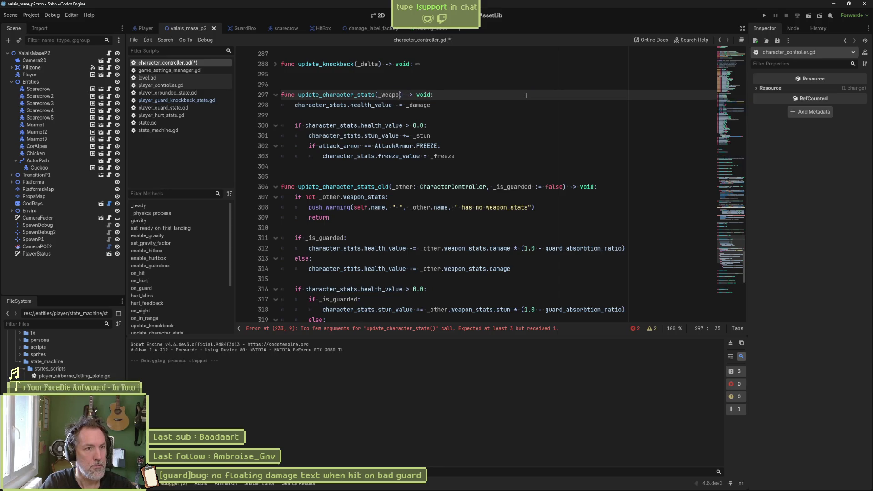
{"action": "type", "text": "_stats: Wew"}
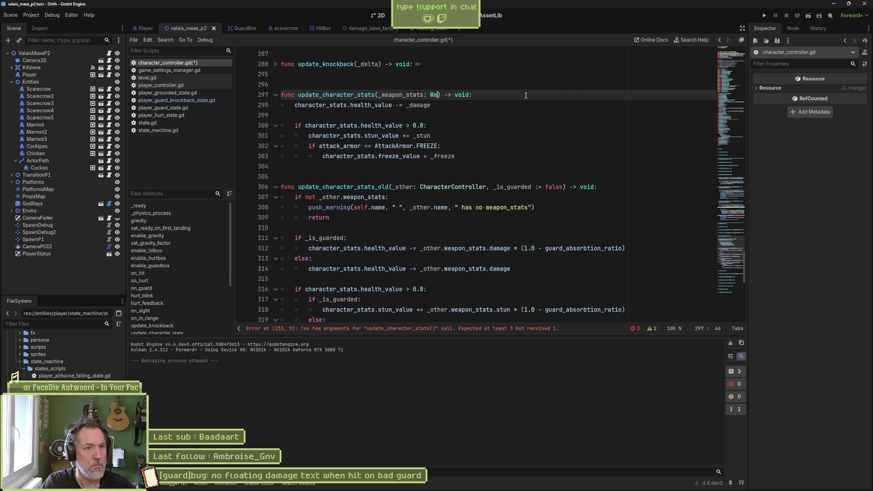
{"action": "key", "text": "BackSpace"}
{"action": "type", "text": "ea"}
{"action": "key", "text": "Return"}
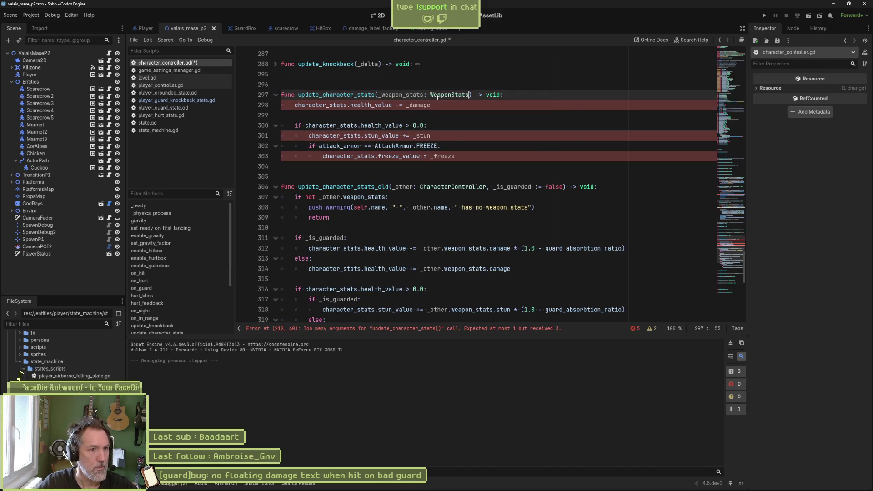
Read damage, stun and freeze in the function body as _weapon_stats.damage, .stun and .freeze
{"action": "double_click", "coordinate": [396, 95]}
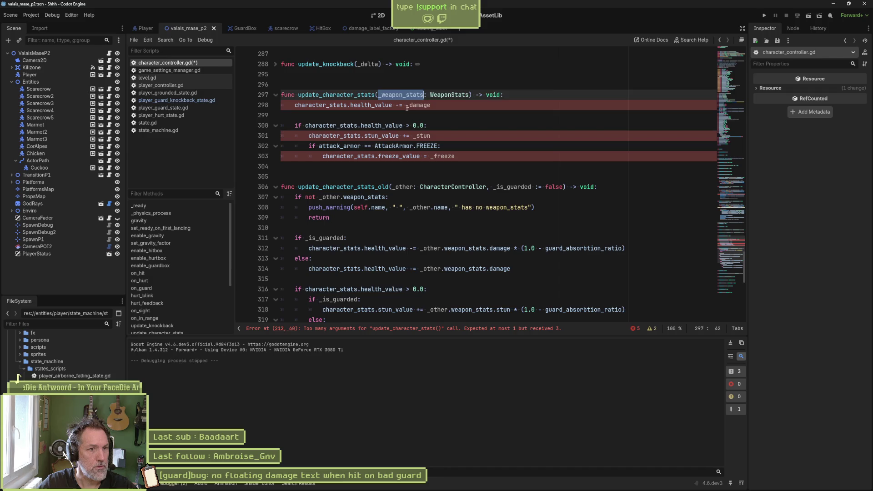
{"action": "key", "text": "ctrl+c"}
{"action": "left_click", "coordinate": [406, 105]}
{"action": "key", "text": "ctrl+v"}
{"action": "type", "text": "."}
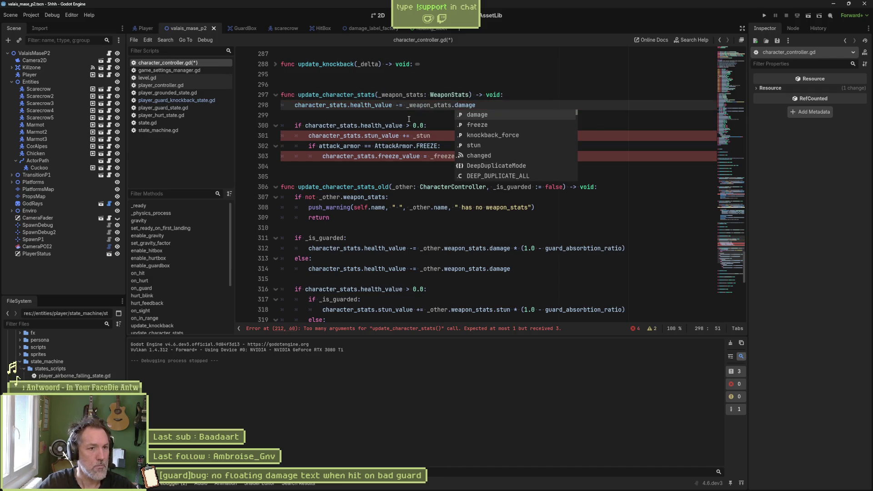
{"action": "key", "text": "Left"}
{"action": "key", "text": "ctrl+shift+Left"}
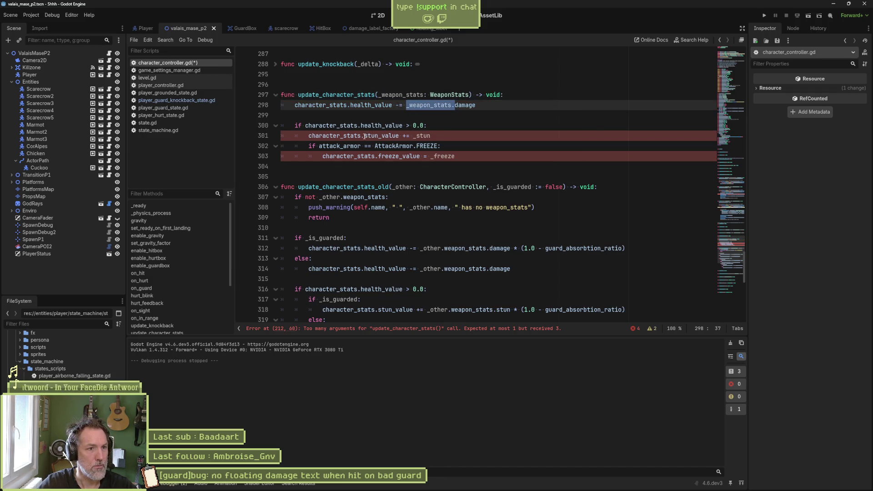
{"action": "key", "text": "ctrl+c"}
{"action": "double_click", "coordinate": [421, 135]}
{"action": "key", "text": "ctrl+v"}
{"action": "type", "text": ".stun"}
{"action": "left_click", "coordinate": [431, 156]}
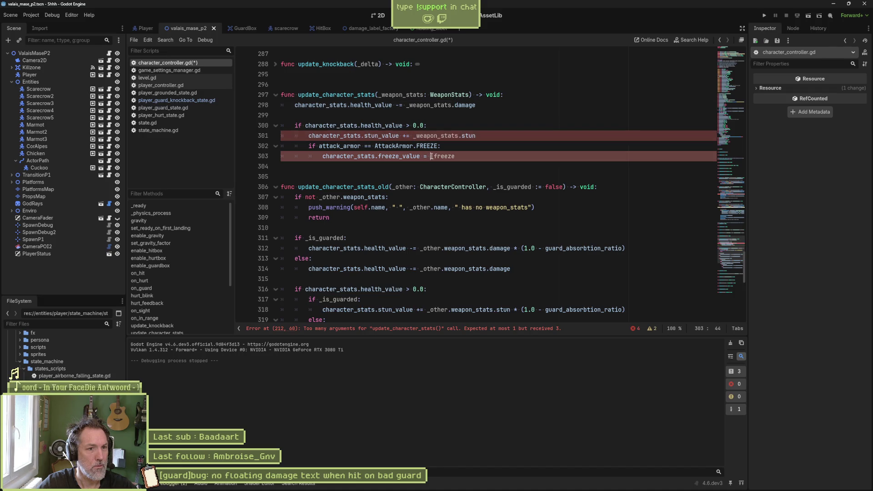
{"action": "key", "text": "Delete"}
{"action": "key", "text": "ctrl+v"}
{"action": "type", "text": "."}
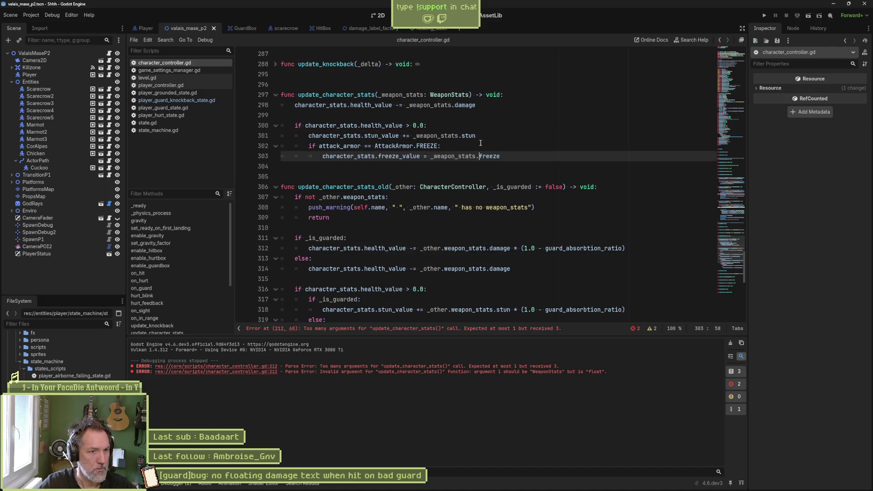
{"action": "left_click", "coordinate": [513, 328]}
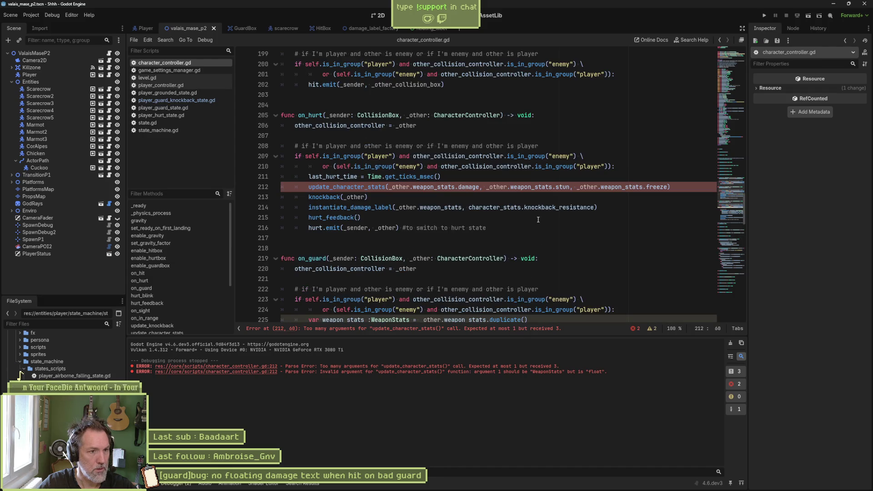
Reduce on_hurt's update_character_stats call on line 212 to just _other.weapon_stats
{"action": "left_click", "coordinate": [394, 186]}
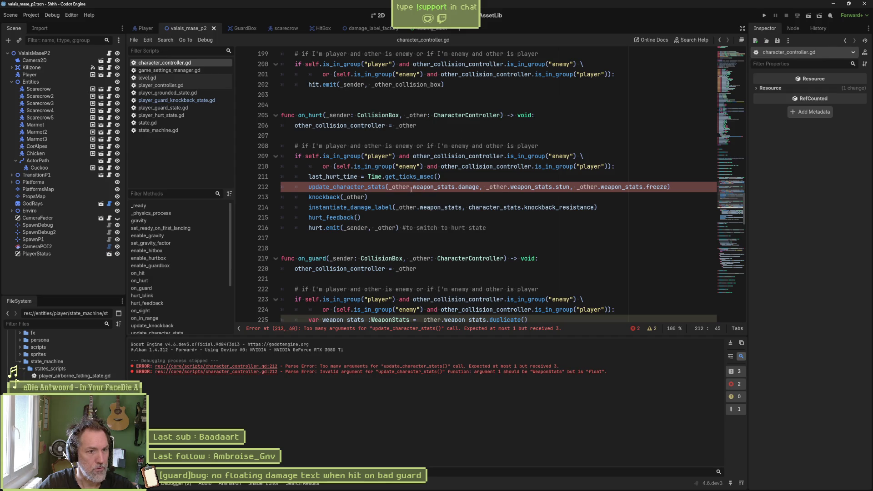
{"action": "left_click_drag", "start_coordinate": [411, 188], "coordinate": [667, 187]}
{"action": "left_click", "coordinate": [665, 187]}
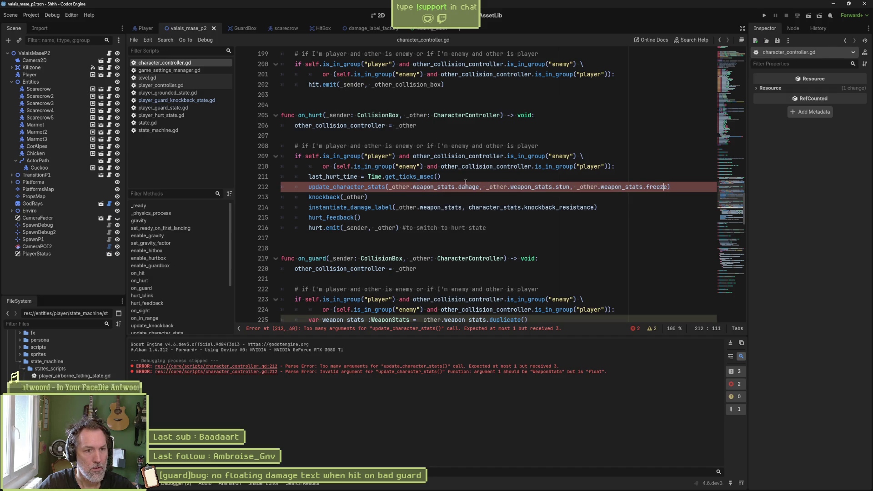
{"action": "left_click_drag", "start_coordinate": [457, 187], "coordinate": [668, 187]}
{"action": "key", "text": "BackSpace"}
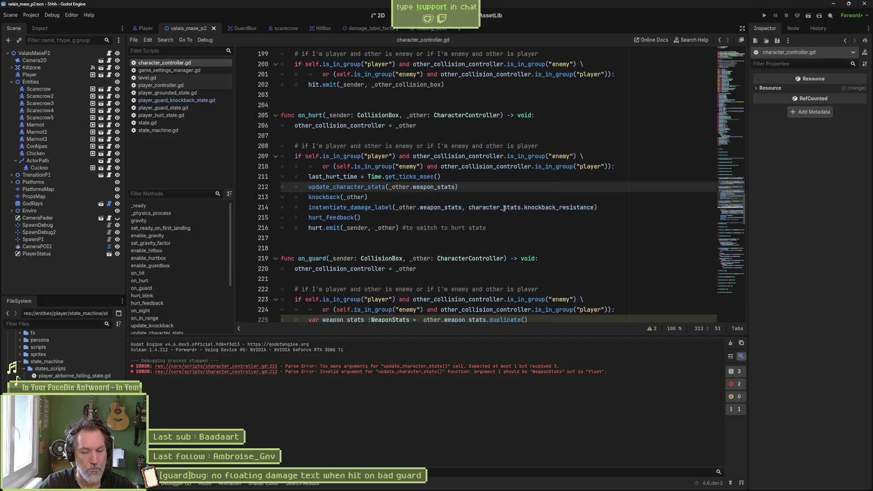
{"action": "key", "text": "F6"}
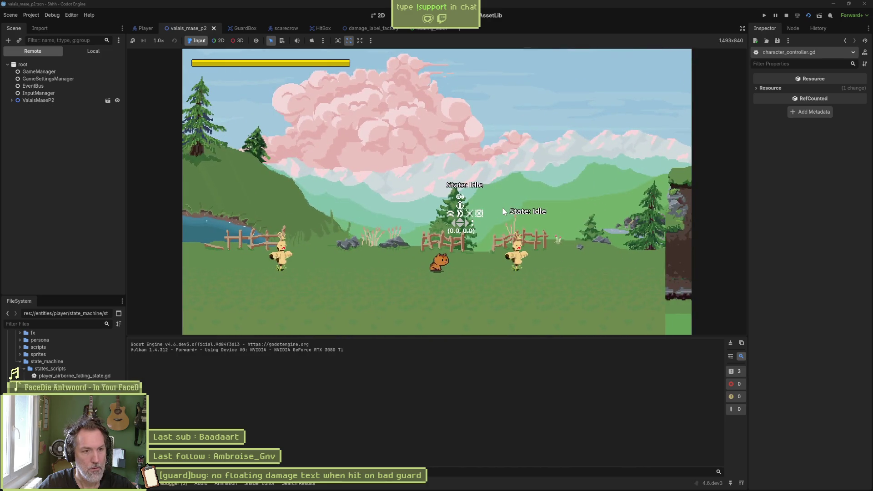
Walk the player to the scarecrow, take a hit showing 10.0 damage text, then stop the game
{"action": "key", "text": "d"}
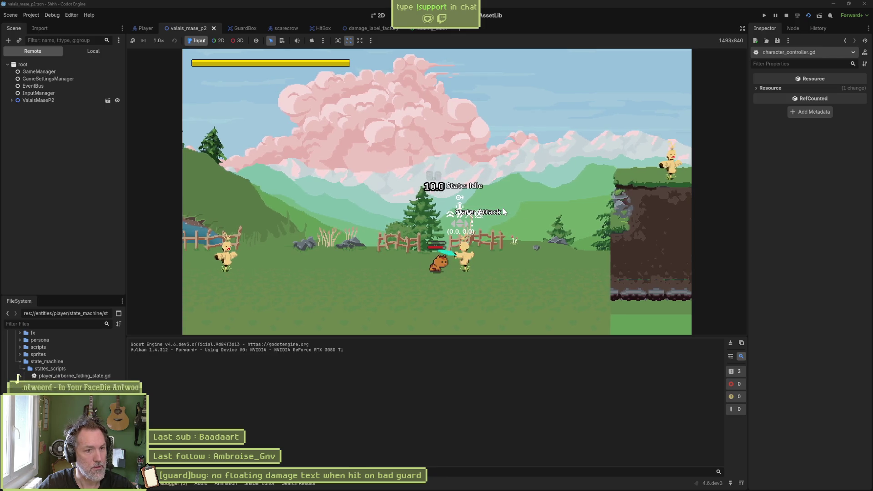
{"action": "key", "text": "Right"}
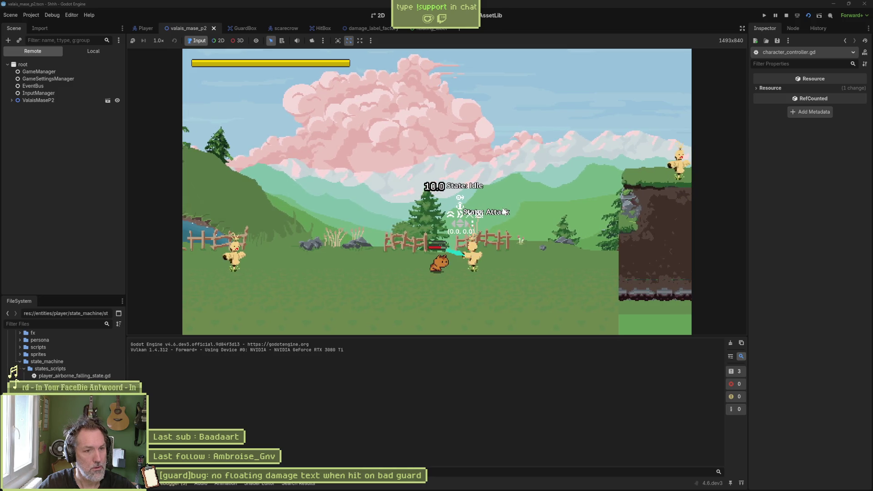
{"action": "key", "text": "F8"}
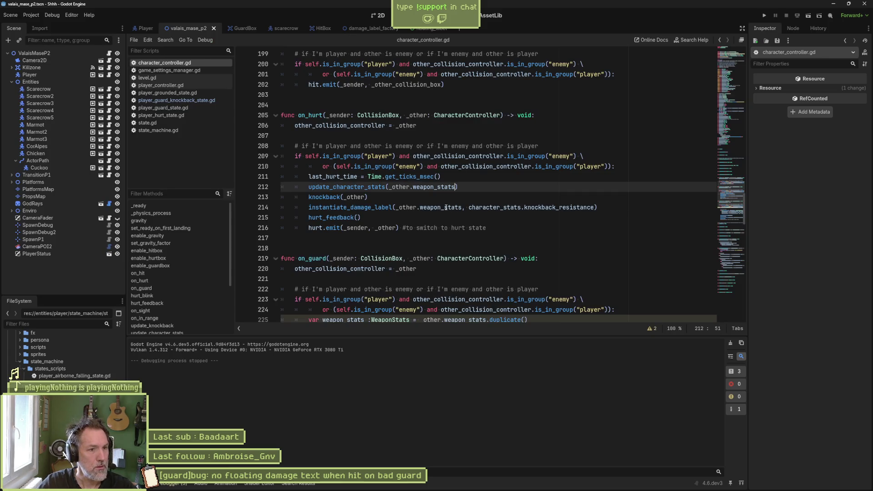
Review the instantiate_damage_label call and the surrounding on_guard code
{"action": "double_click", "coordinate": [385, 209]}
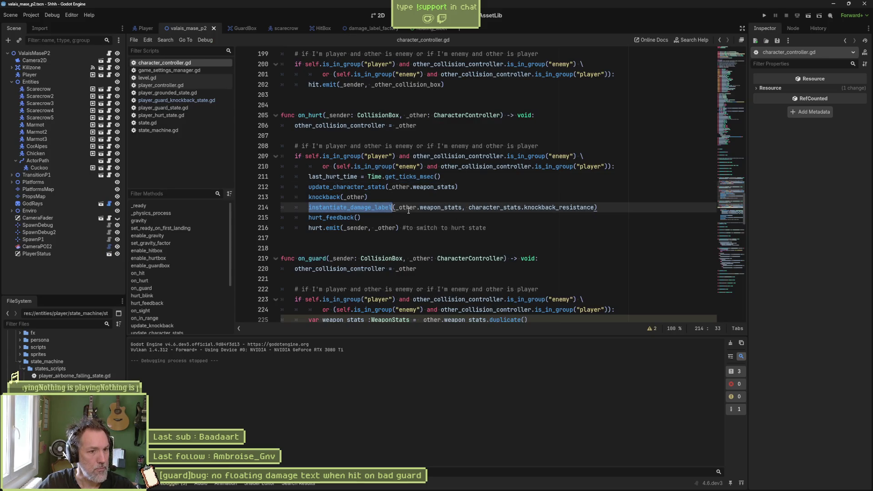
{"action": "left_click", "coordinate": [435, 207]}
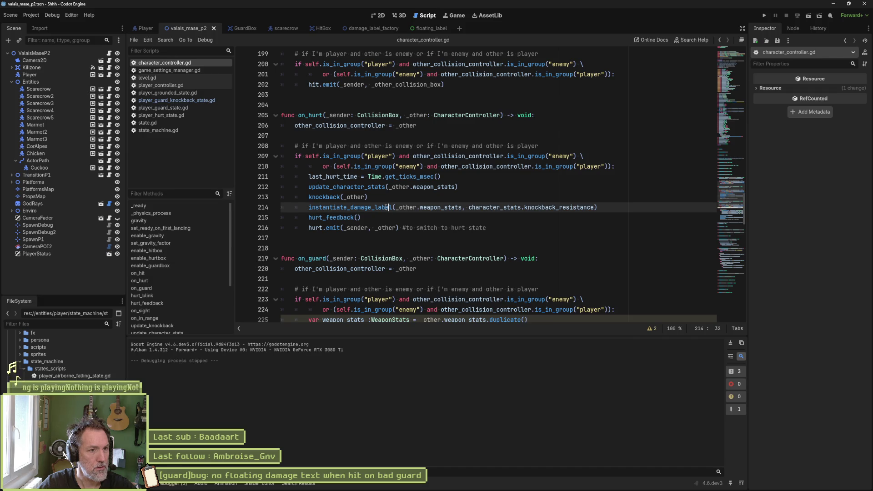
{"action": "scroll", "coordinate": [400, 195], "scroll_direction": "up", "scroll_amount": 2}
{"action": "scroll", "coordinate": [392, 197], "scroll_direction": "down", "scroll_amount": 6}
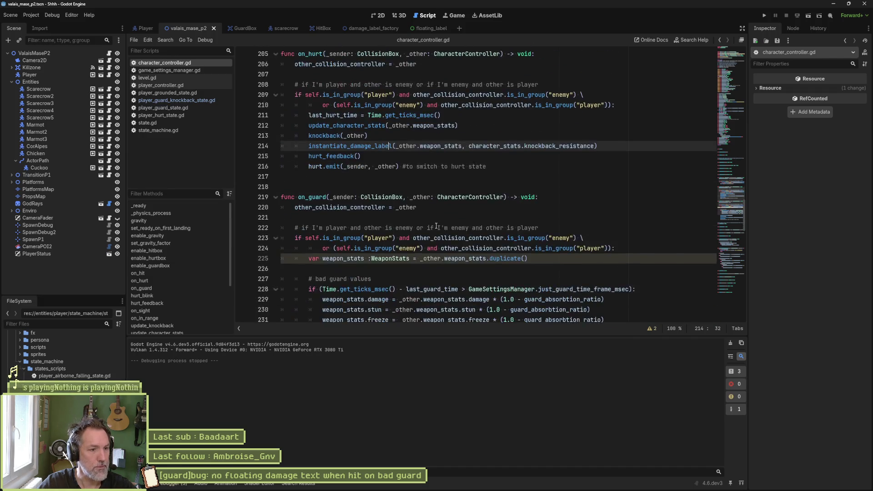
{"action": "scroll", "coordinate": [422, 242], "scroll_direction": "down", "scroll_amount": 1}
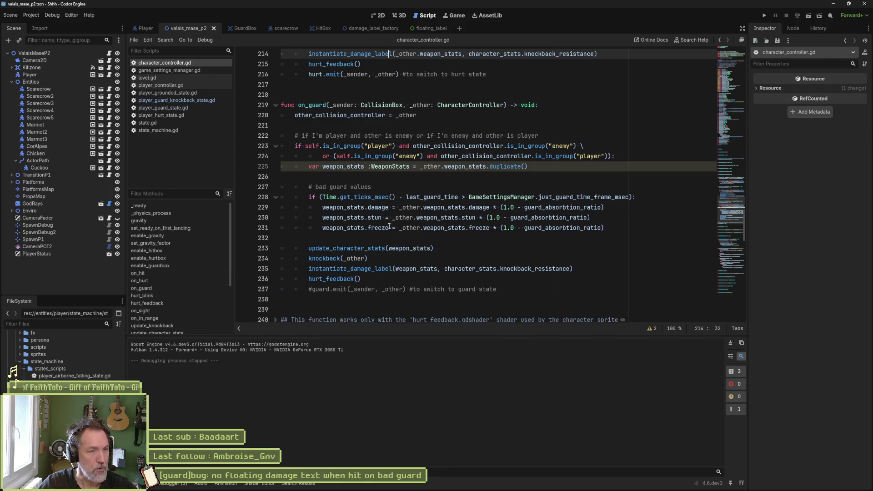
{"action": "scroll", "coordinate": [390, 226], "scroll_direction": "down", "scroll_amount": 5}
{"action": "scroll", "coordinate": [393, 232], "scroll_direction": "up", "scroll_amount": 7}
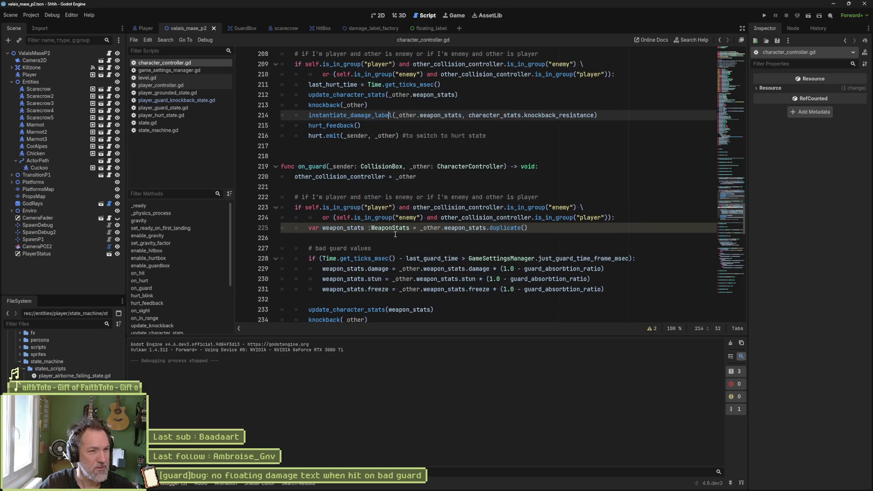
{"action": "scroll", "coordinate": [395, 234], "scroll_direction": "up", "scroll_amount": 3}
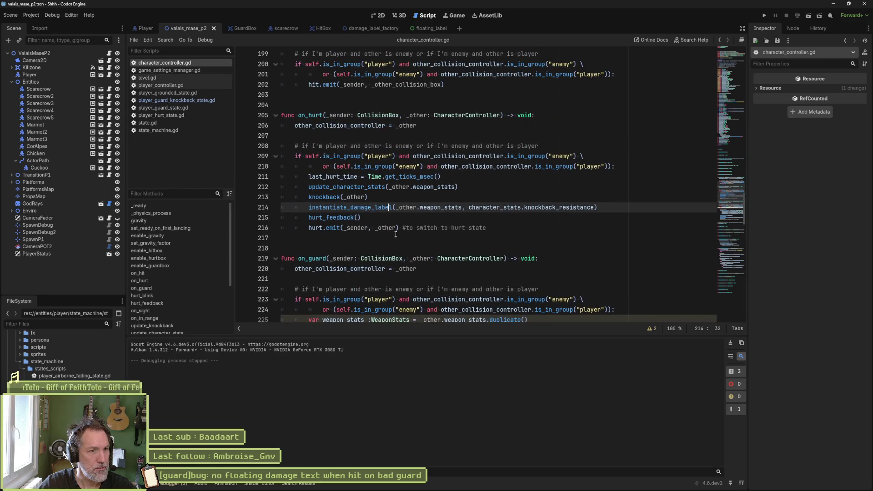
Delete update_character_stats_old, fold update_character_stats, and return to on_guard's weapon_stats line
{"action": "left_click", "coordinate": [373, 187], "text": "ctrl"}
{"action": "scroll", "coordinate": [381, 196], "scroll_direction": "down", "scroll_amount": 6}
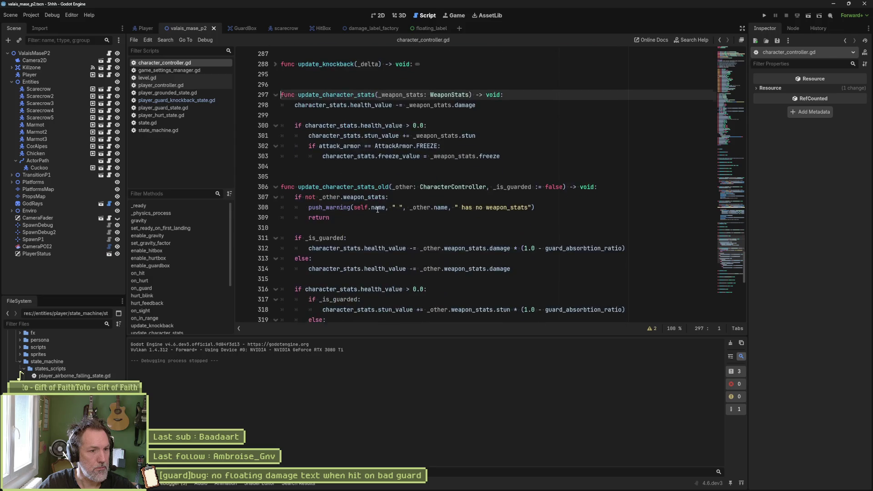
{"action": "left_click", "coordinate": [545, 288]}
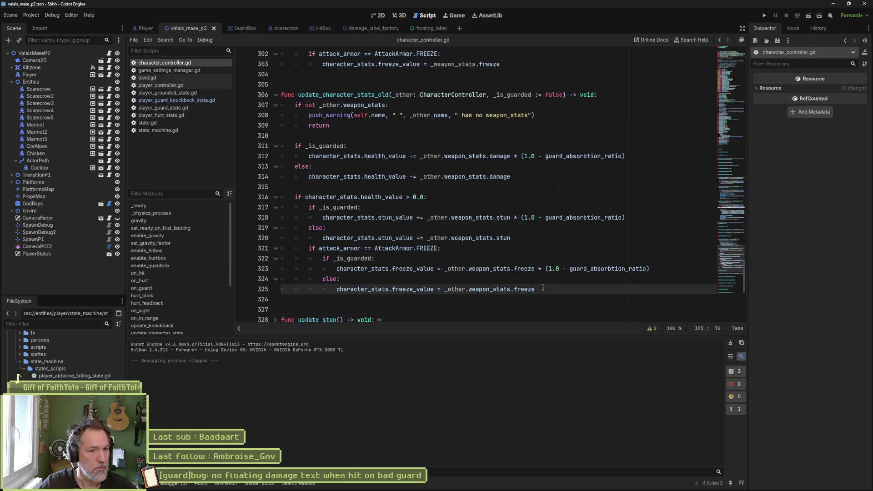
{"action": "scroll", "coordinate": [465, 242], "scroll_direction": "up", "scroll_amount": 3}
{"action": "left_click", "coordinate": [512, 156], "text": "shift"}
{"action": "key", "text": "BackSpace"}
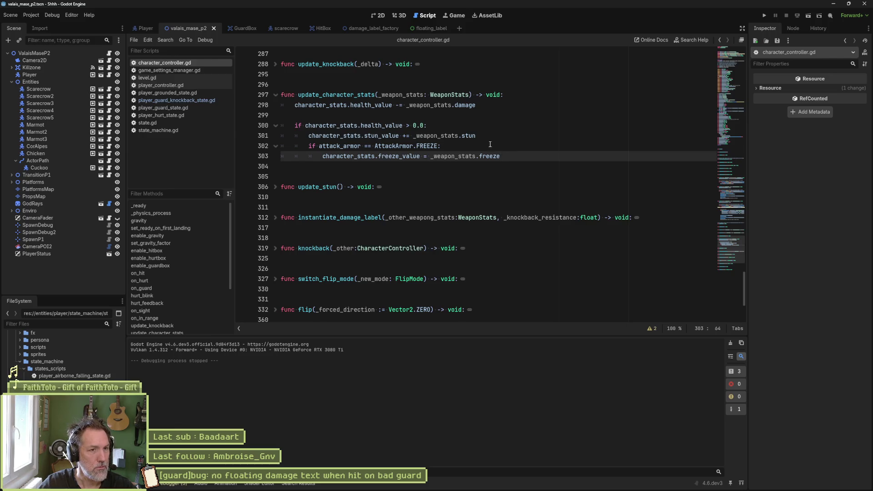
{"action": "left_click", "coordinate": [275, 95]}
{"action": "scroll", "coordinate": [373, 119], "scroll_direction": "up", "scroll_amount": 8}
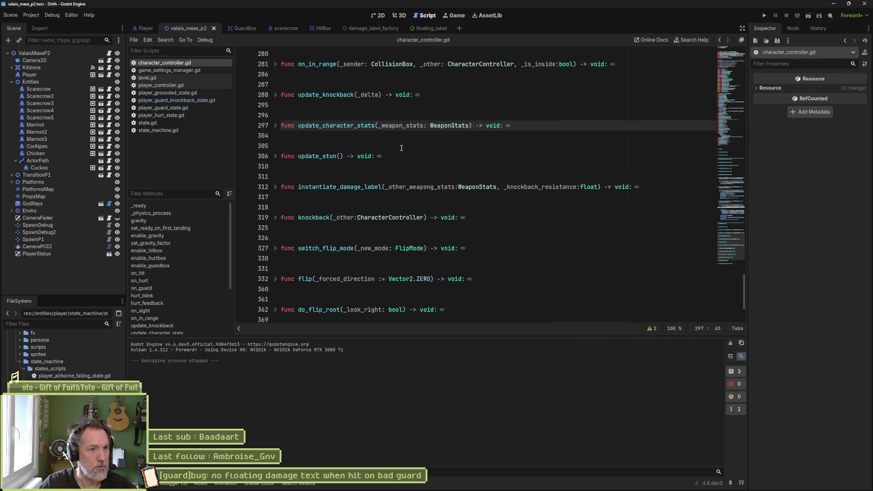
{"action": "scroll", "coordinate": [442, 159], "scroll_direction": "up", "scroll_amount": 3}
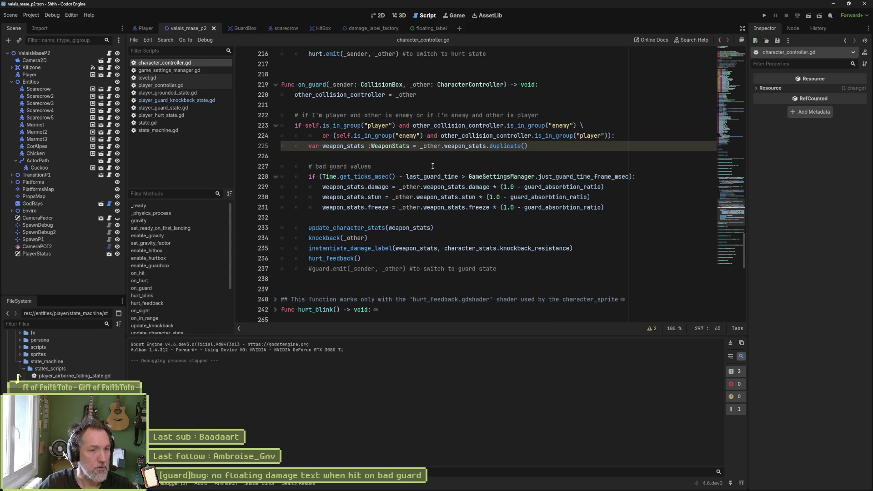
{"action": "left_click", "coordinate": [310, 145]}
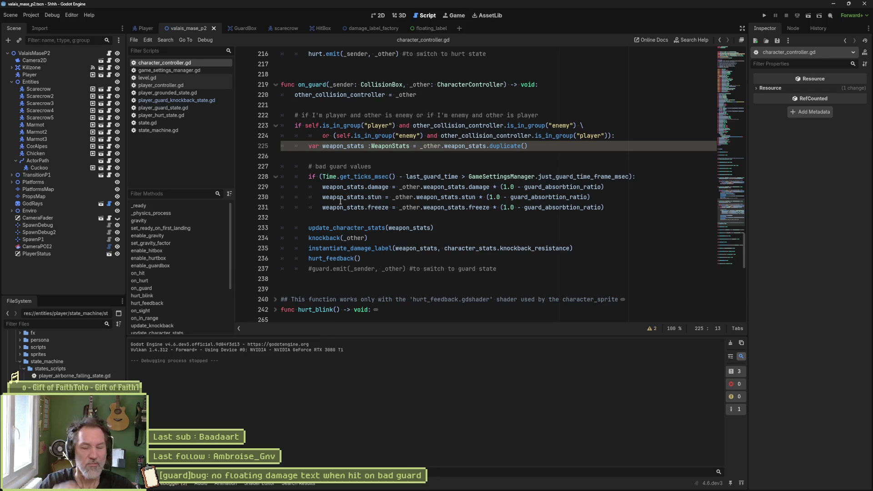
{"action": "mouse_move", "coordinate": [340, 201]}
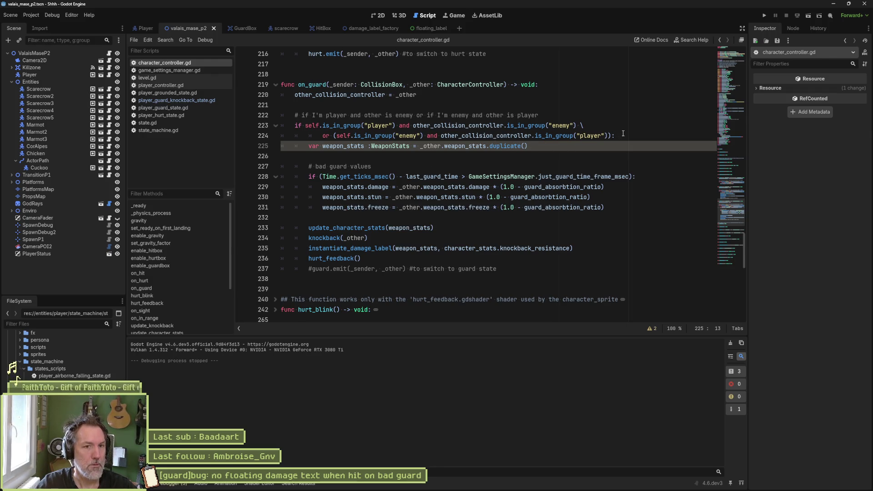
Add the comment '#if bad guard, stats are modifed' to the end of line 225 and save
{"action": "left_click", "coordinate": [591, 150]}
{"action": "type", "text": "#if bad guard, "}
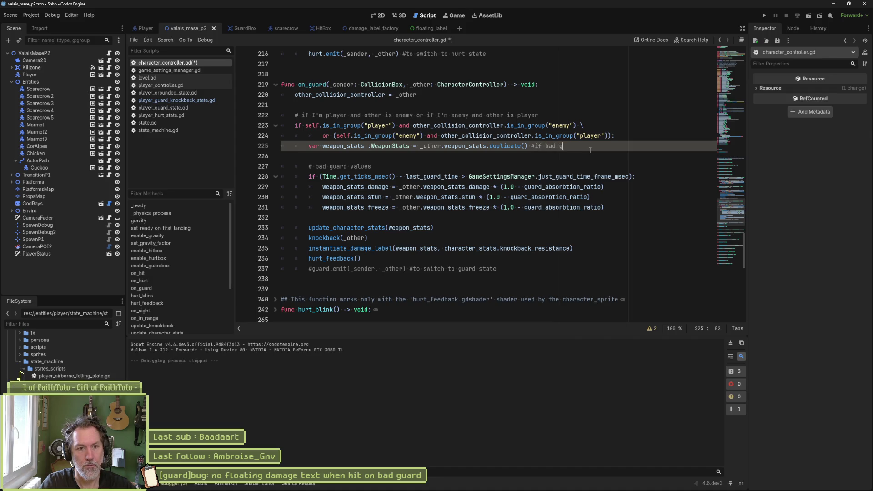
{"action": "type", "text": "stast"}
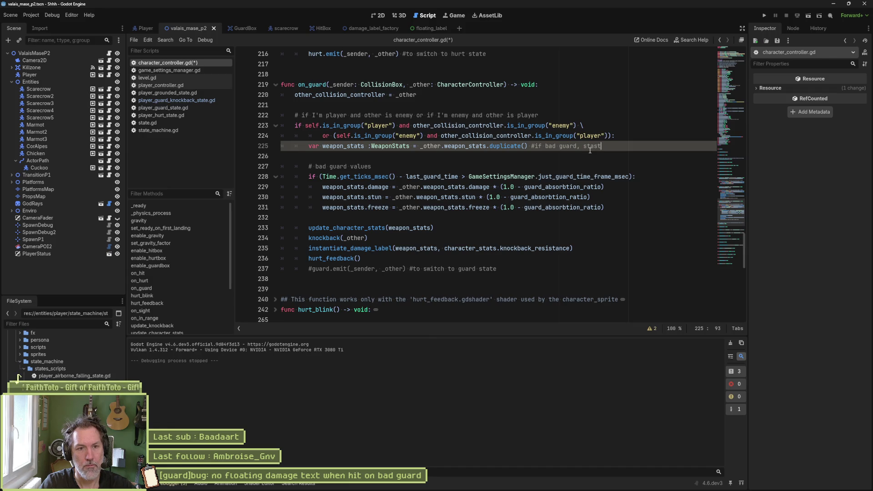
{"action": "key", "text": "BackSpace"}
{"action": "key", "text": "BackSpace"}
{"action": "type", "text": "ts are modifed"}
{"action": "key", "text": "ctrl+s"}
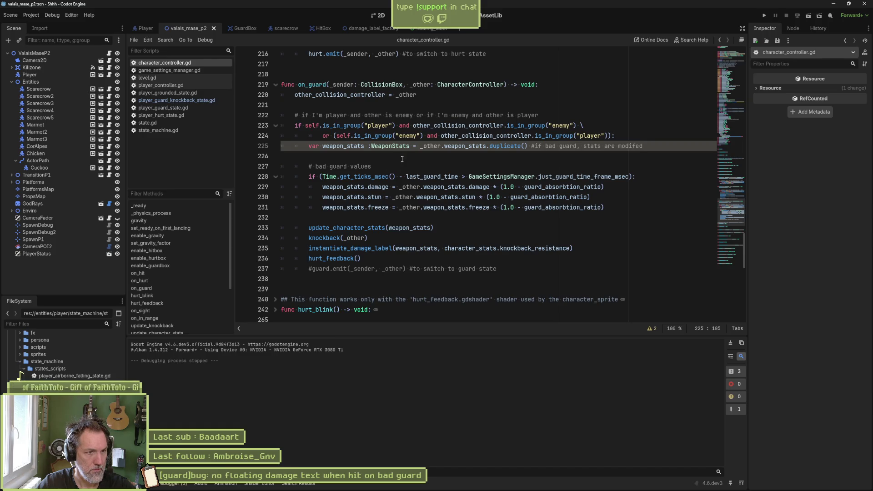
Remove 'values' from the line 227 comment, capitalise 'bad' to 'BAD', save, and open player_guard_state.gd
{"action": "left_click_drag", "start_coordinate": [371, 167], "coordinate": [348, 167]}
{"action": "key", "text": "BackSpace"}
{"action": "key", "text": "ctrl+Left"}
{"action": "key", "text": "ctrl+shift+Left"}
{"action": "type", "text": "BAD"}
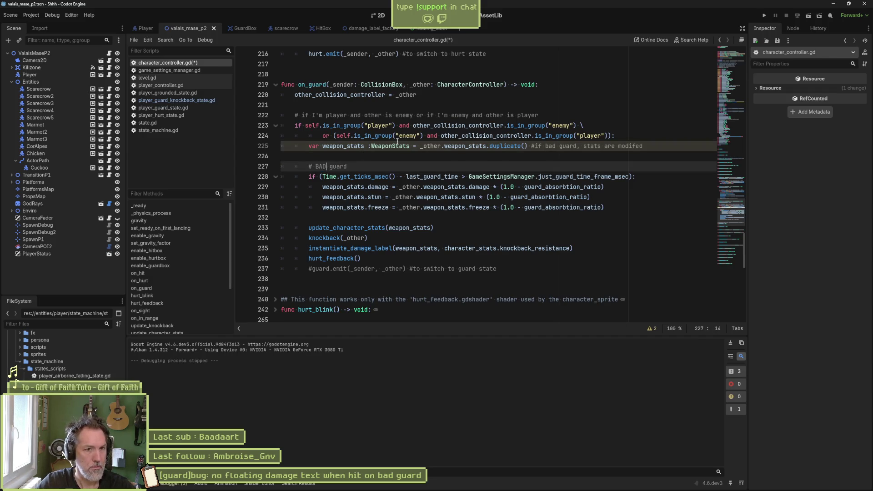
{"action": "left_click", "coordinate": [552, 145]}
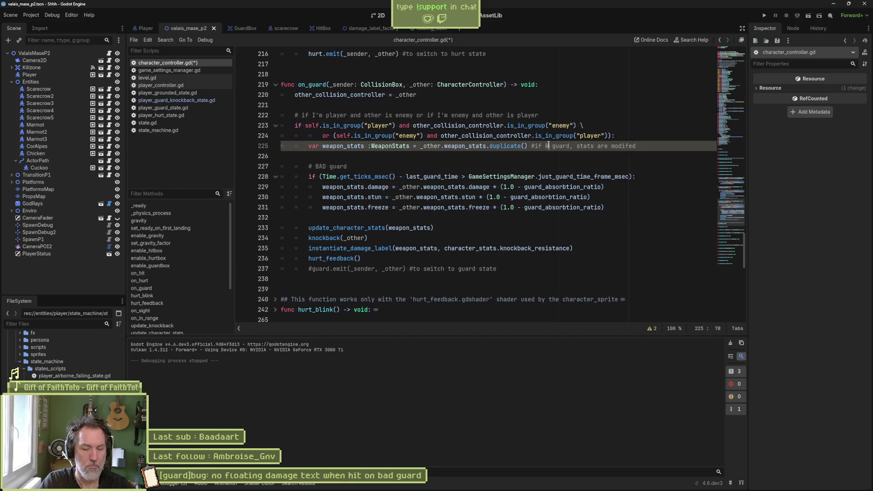
{"action": "type", "text": "AD"}
{"action": "key", "text": "ctrl+s"}
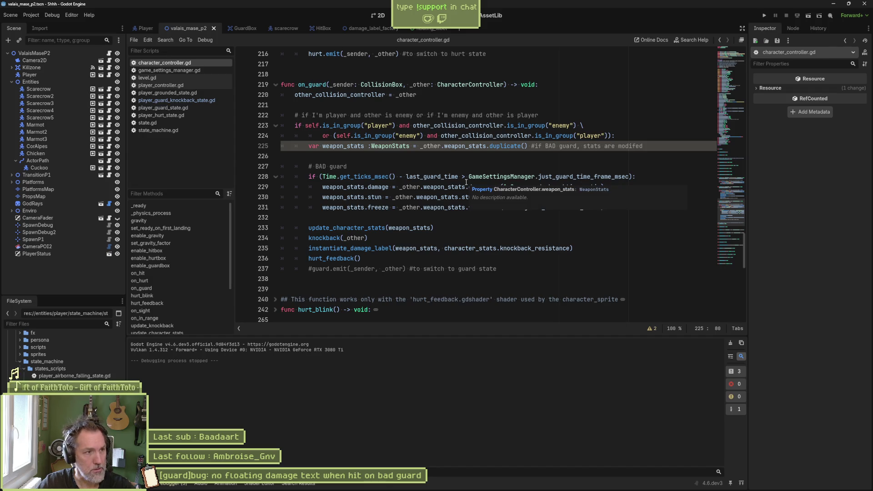
{"action": "left_click", "coordinate": [178, 106]}
Scroll player_guard_state.gd to the commented-out on_guard code on lines 28–29
{"action": "left_click", "coordinate": [403, 186]}
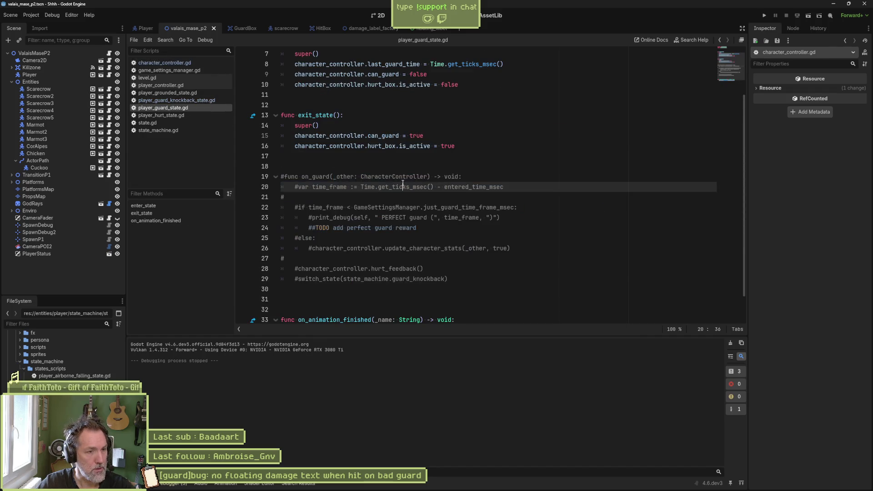
{"action": "scroll", "coordinate": [402, 186], "scroll_direction": "down", "scroll_amount": 1}
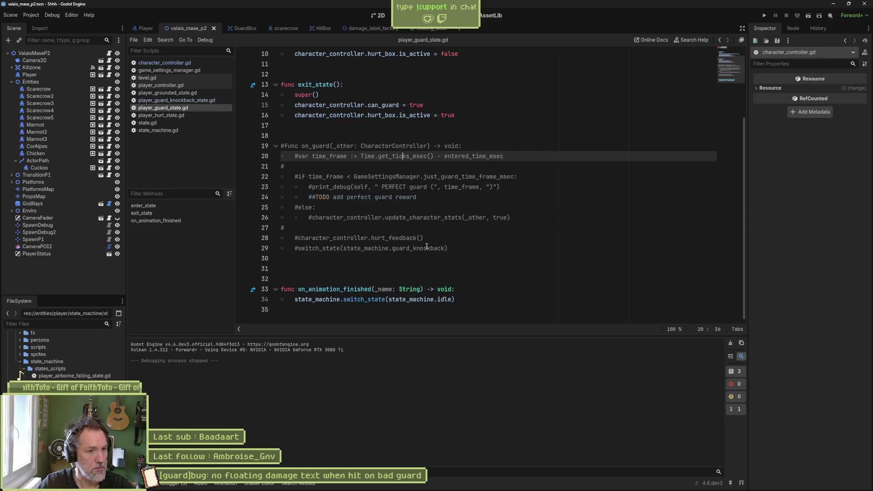
{"action": "left_click_drag", "start_coordinate": [457, 249], "coordinate": [457, 240]}
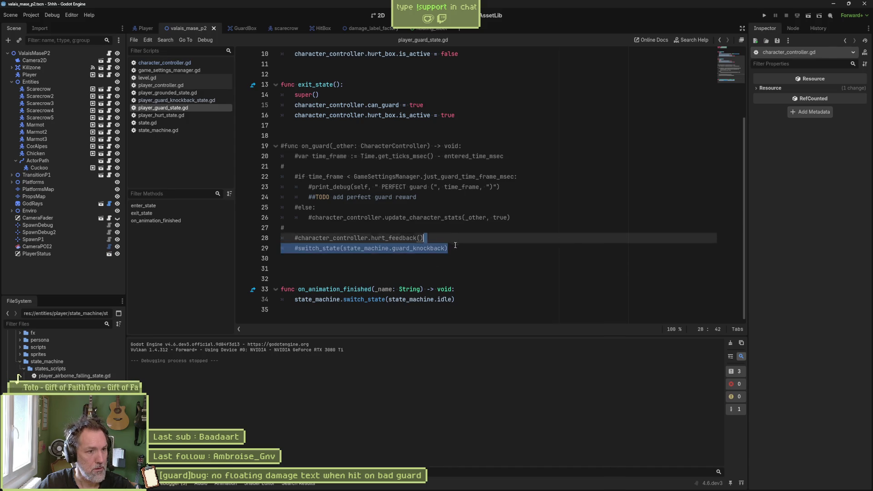
{"action": "left_click", "coordinate": [439, 248], "text": "shift"}
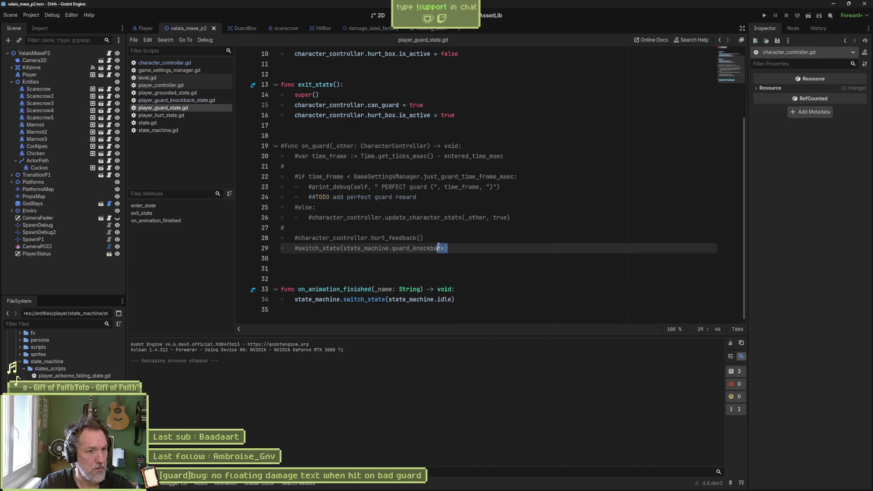
{"action": "left_click", "coordinate": [450, 247]}
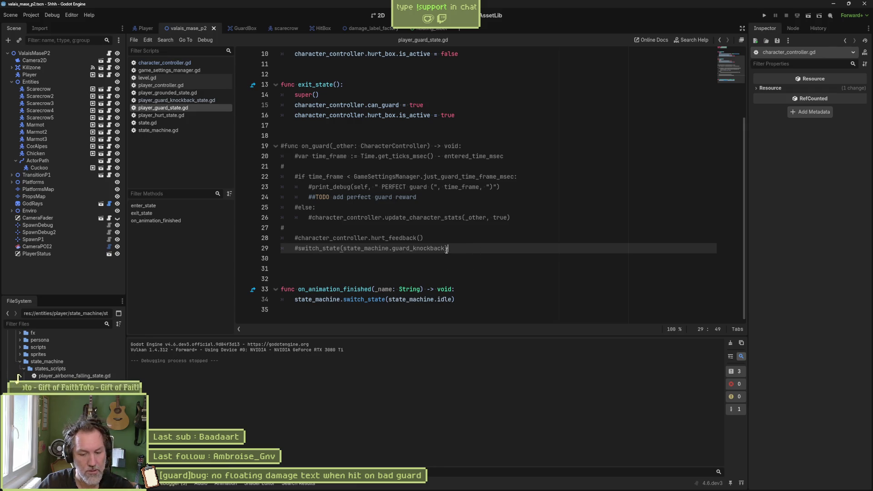
Run the game, walk the player into the guard to see 5.0 damage, then stop it
{"action": "key", "text": "F5"}
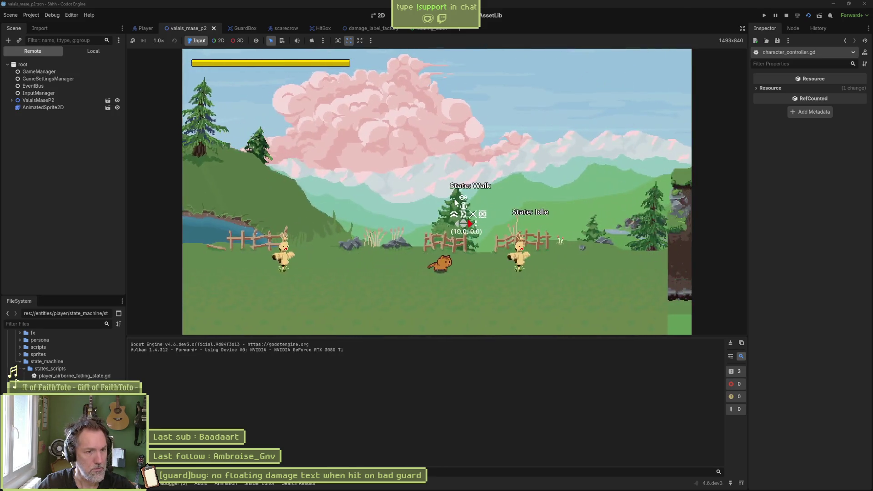
{"action": "key", "text": "Right"}
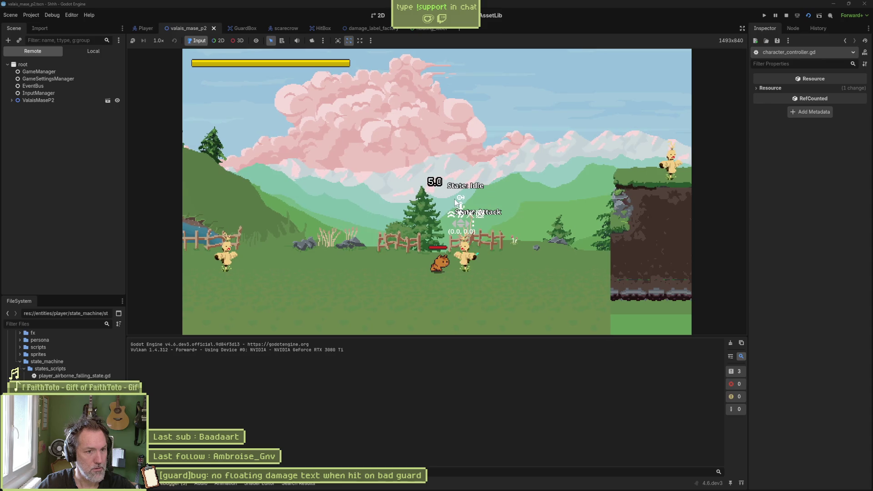
{"action": "key", "text": "F8"}
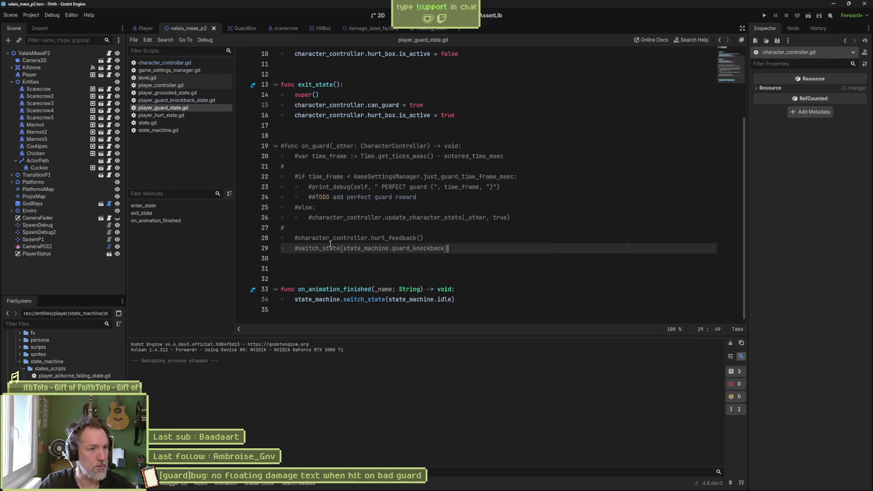
Uncomment the on_guard header and its switch_state to guard_knockback line, save, and test-run the scene
{"action": "left_click", "coordinate": [297, 150]}
{"action": "key", "text": "ctrl+k"}
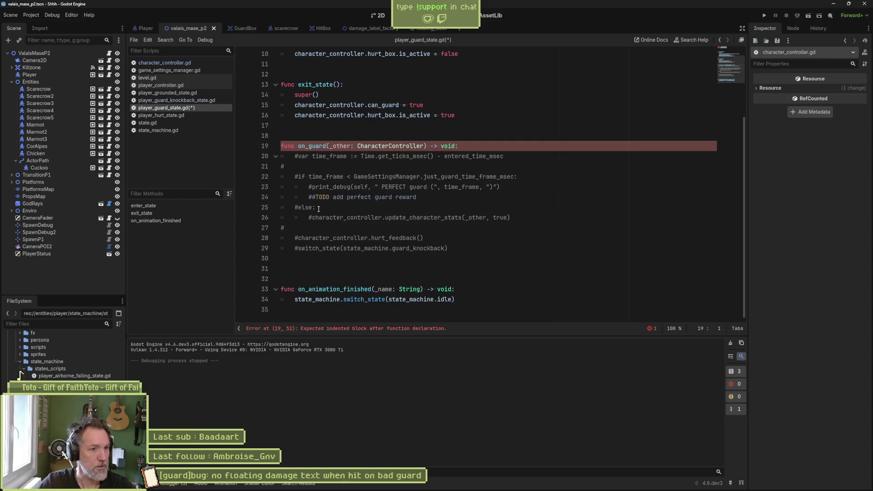
{"action": "left_click", "coordinate": [298, 247]}
{"action": "key", "text": "ctrl+k"}
{"action": "key", "text": "ctrl+s"}
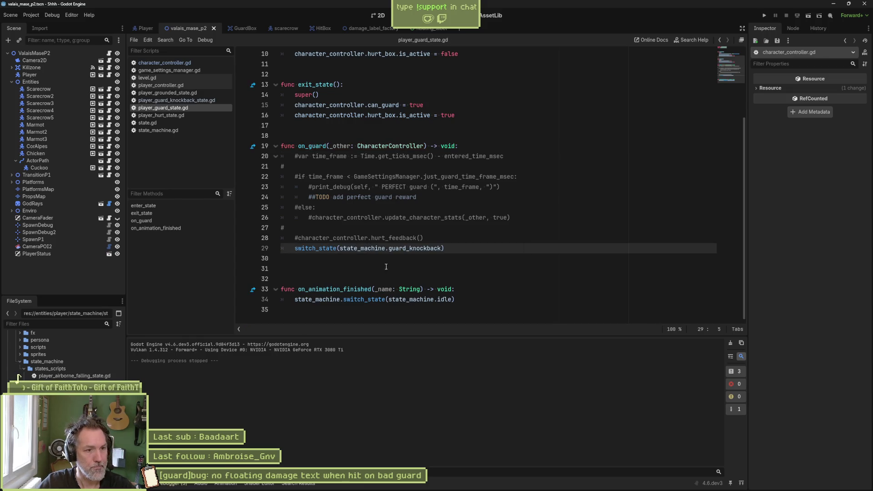
{"action": "key", "text": "F6"}
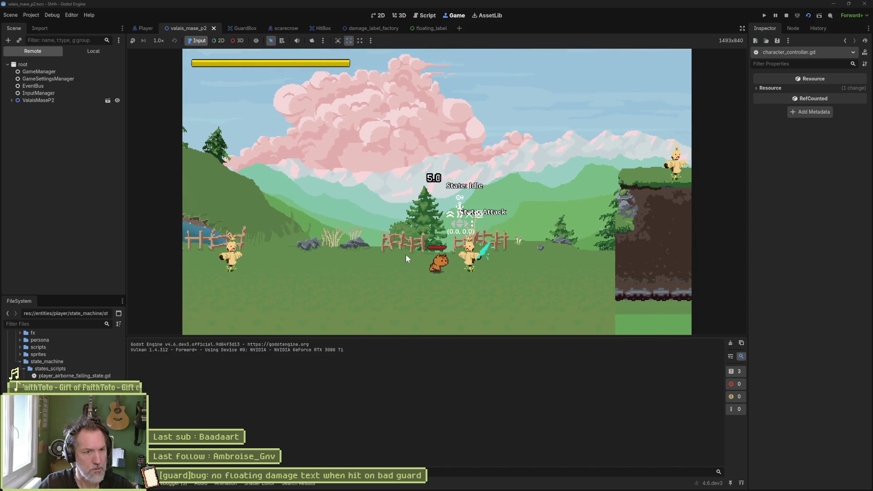
{"action": "key", "text": "F8"}
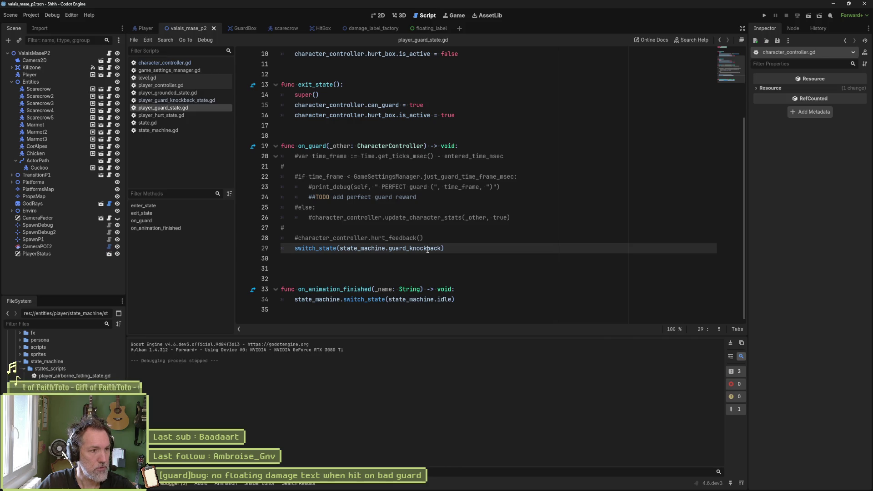
Uncomment the guard.emit call in character_controller.gd, save, and test-run the scene
{"action": "left_click", "coordinate": [184, 63]}
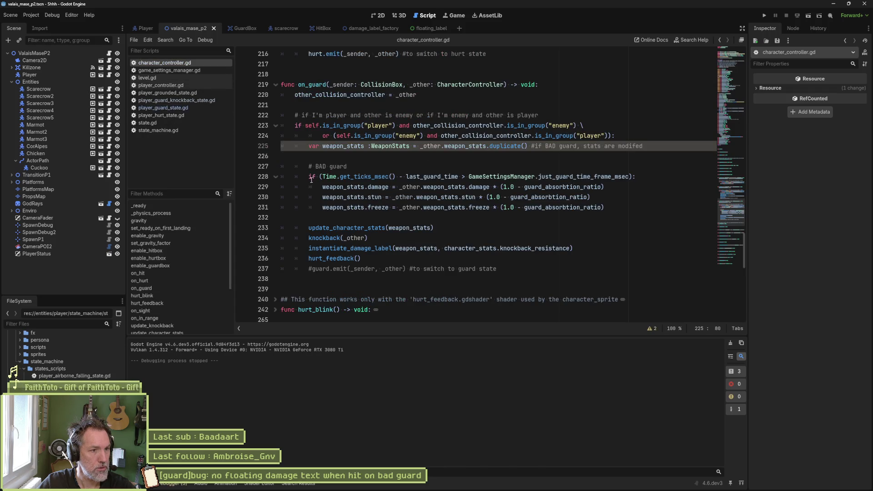
{"action": "left_click", "coordinate": [309, 268]}
{"action": "key", "text": "ctrl+k"}
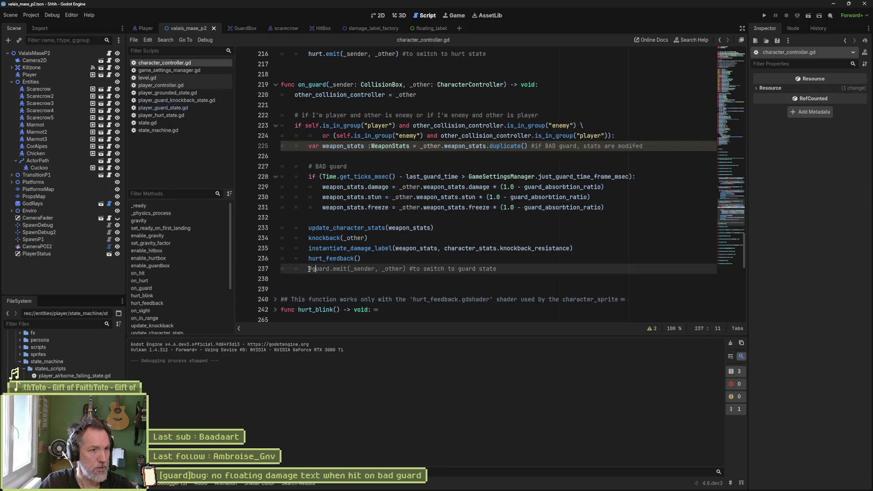
{"action": "key", "text": "ctrl+s"}
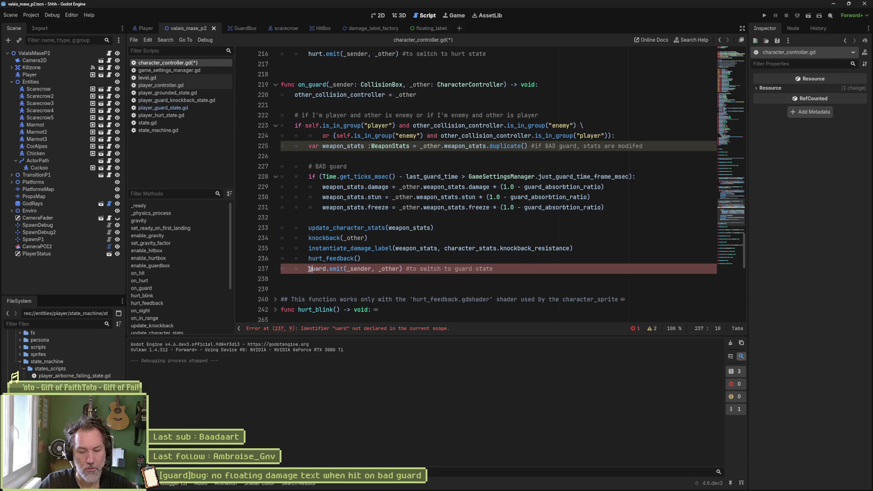
{"action": "key", "text": "ctrl+space"}
{"action": "key", "text": "F6"}
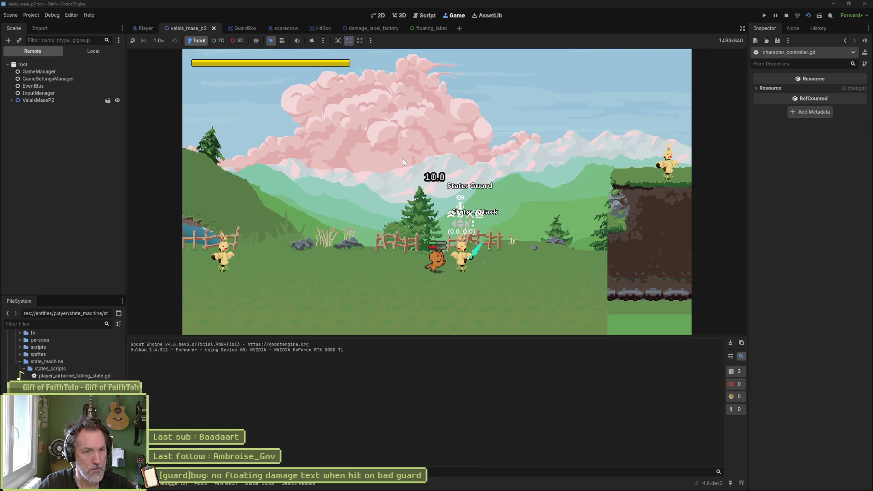
{"action": "key", "text": "F8"}
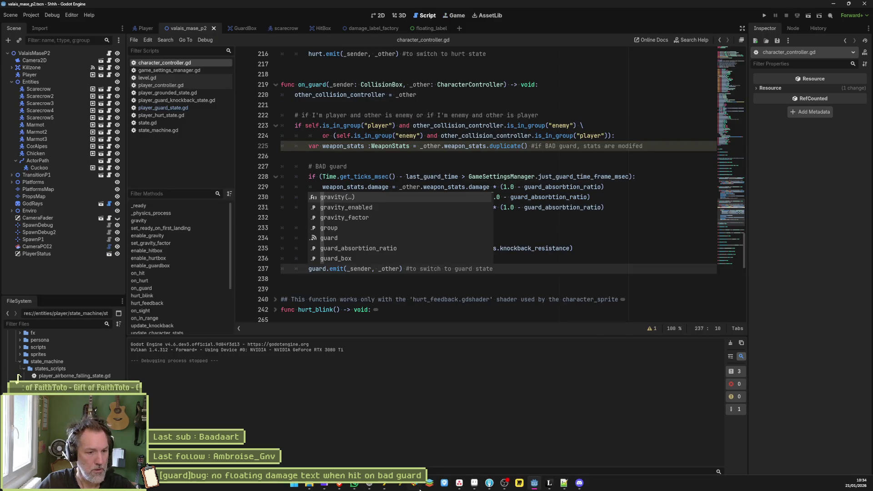
Add 'knockback' to the line 237 comment, then return to player_guard_state.gd
{"action": "mouse_move", "coordinate": [459, 486]}
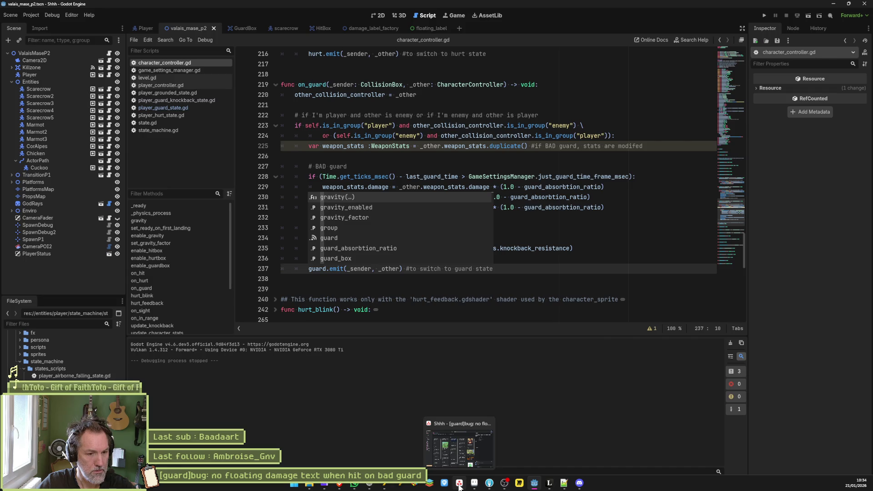
{"action": "left_click", "coordinate": [575, 248]}
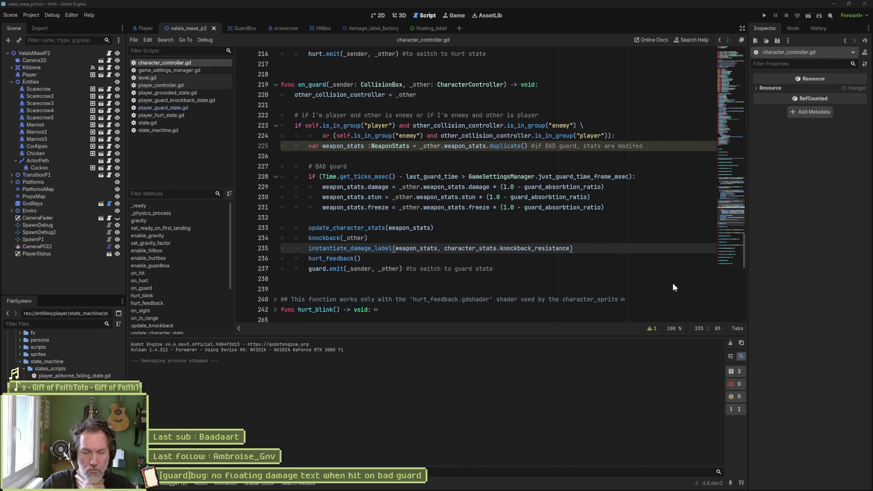
{"action": "left_click", "coordinate": [554, 229]}
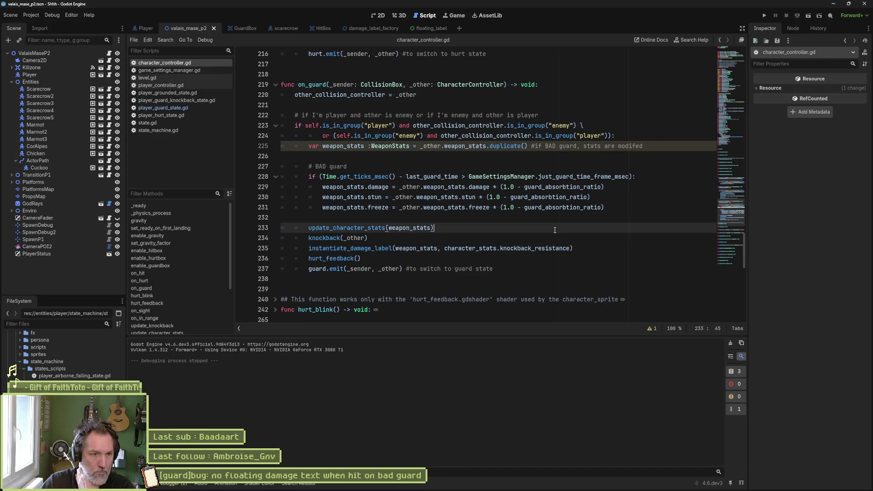
{"action": "left_click", "coordinate": [473, 269]}
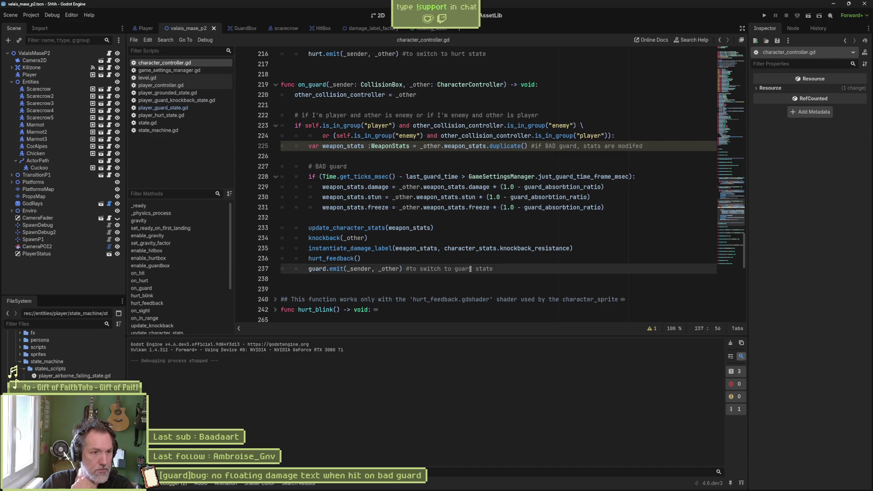
{"action": "type", "text": "knockback"}
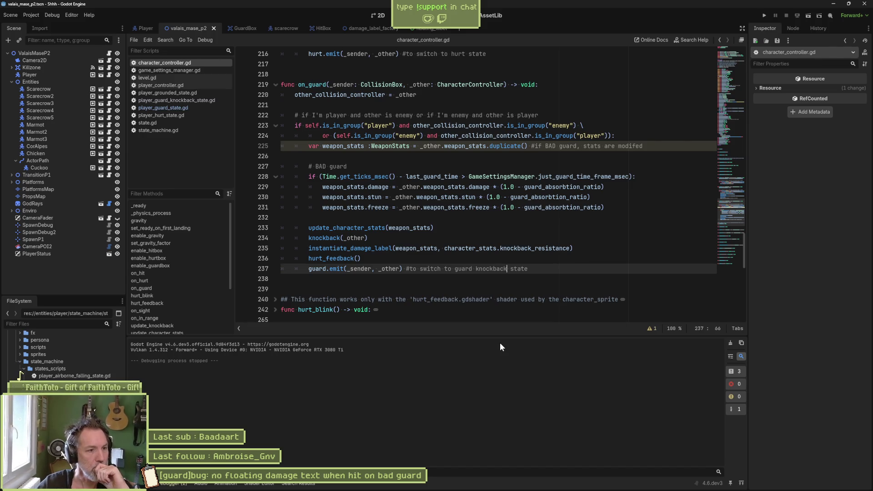
{"action": "left_click", "coordinate": [191, 108]}
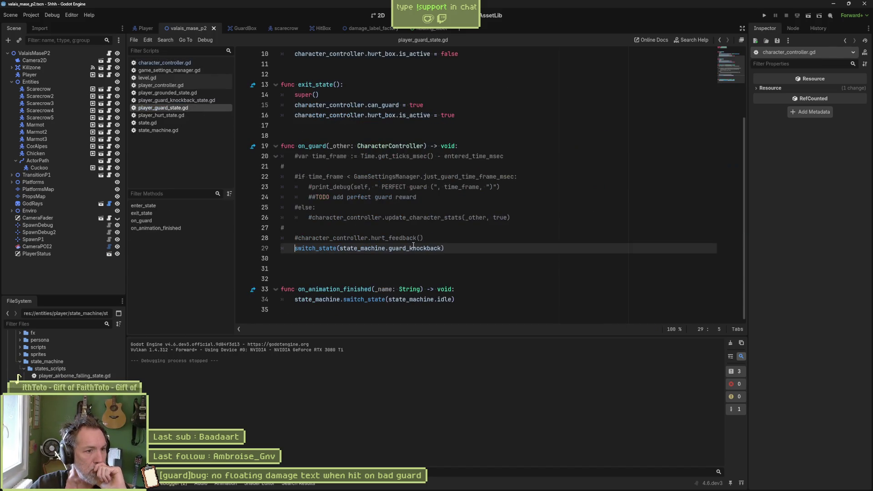
Delete the commented time_frame, debug and else lines plus the blank line from on_guard, then save
{"action": "left_click", "coordinate": [378, 156]}
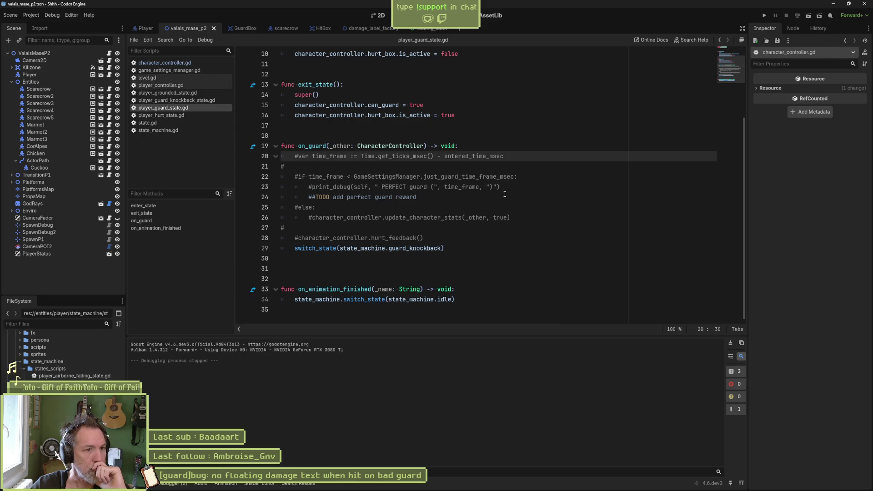
{"action": "key", "text": "Home"}
{"action": "key", "text": "shift+Down"}
{"action": "key", "text": "shift+Down"}
{"action": "key", "text": "shift+Down"}
{"action": "key", "text": "Delete"}
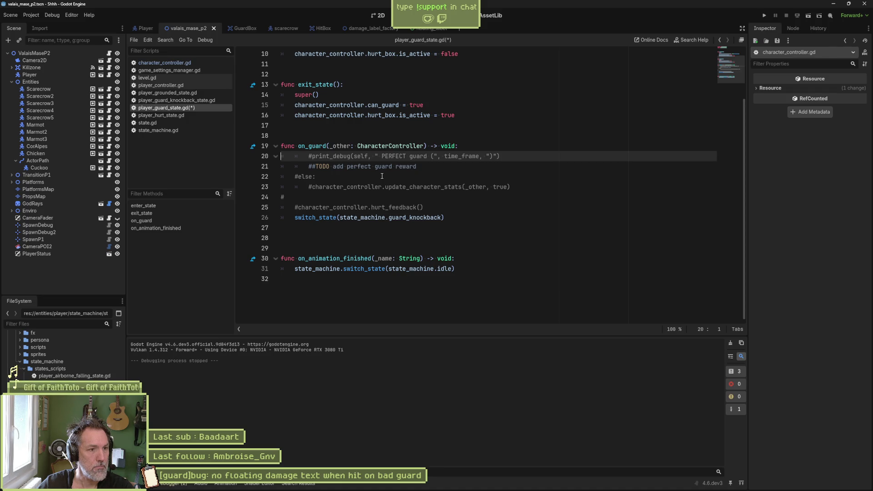
{"action": "key", "text": "ctrl+shift+k"}
{"action": "key", "text": "ctrl+shift+k"}
{"action": "key", "text": "ctrl+shift+k"}
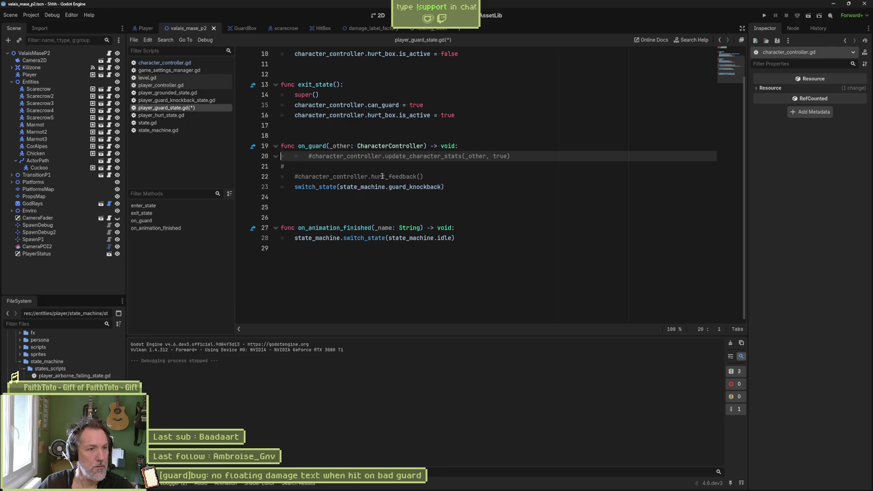
{"action": "key", "text": "ctrl+shift+k"}
{"action": "key", "text": "ctrl+shift+k"}
{"action": "key", "text": "ctrl+shift+k"}
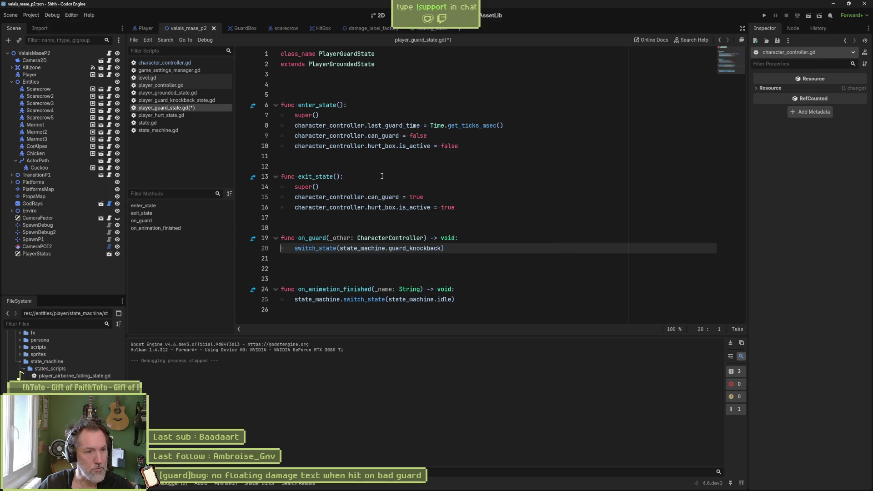
{"action": "left_click", "coordinate": [360, 258]}
{"action": "key", "text": "ctrl+shift+k"}
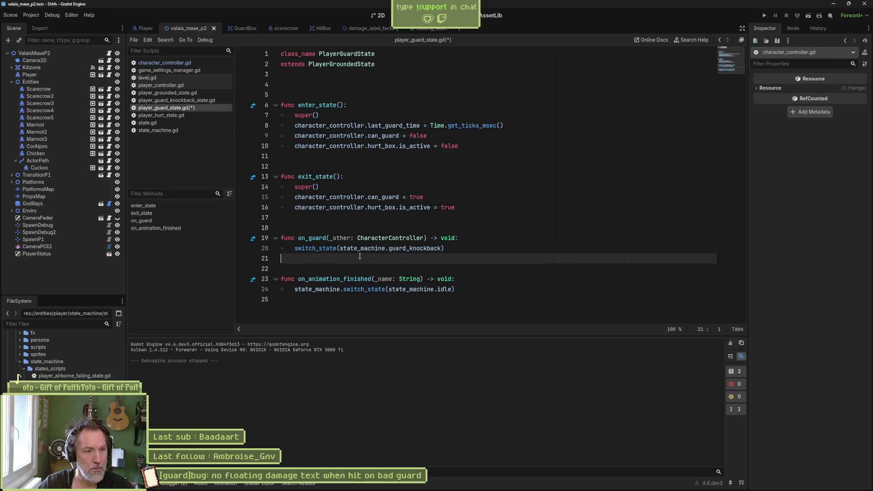
{"action": "key", "text": "ctrl+s"}
{"action": "key", "text": "ctrl+alt+f"}
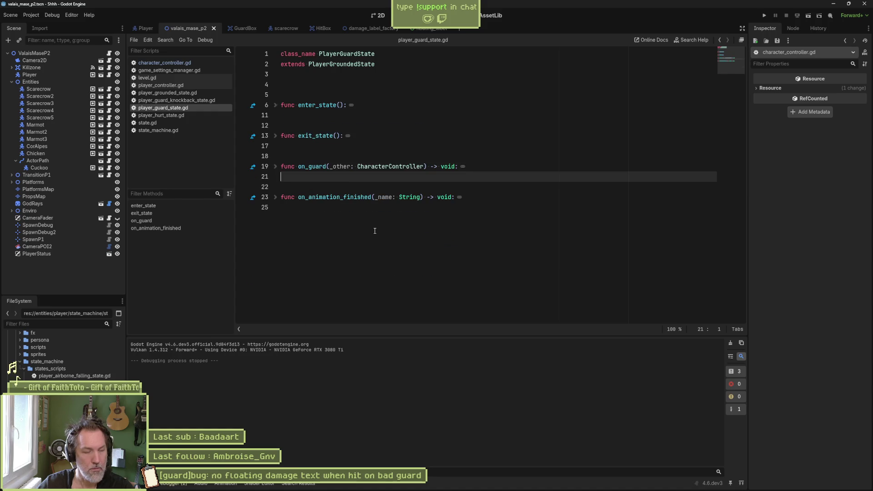
Unfold enter_state, on_guard and exit_state to review the last_guard_time assignment on line 8
{"action": "left_click", "coordinate": [276, 167]}
{"action": "left_click", "coordinate": [275, 106]}
{"action": "left_click_drag", "start_coordinate": [369, 126], "coordinate": [479, 125]}
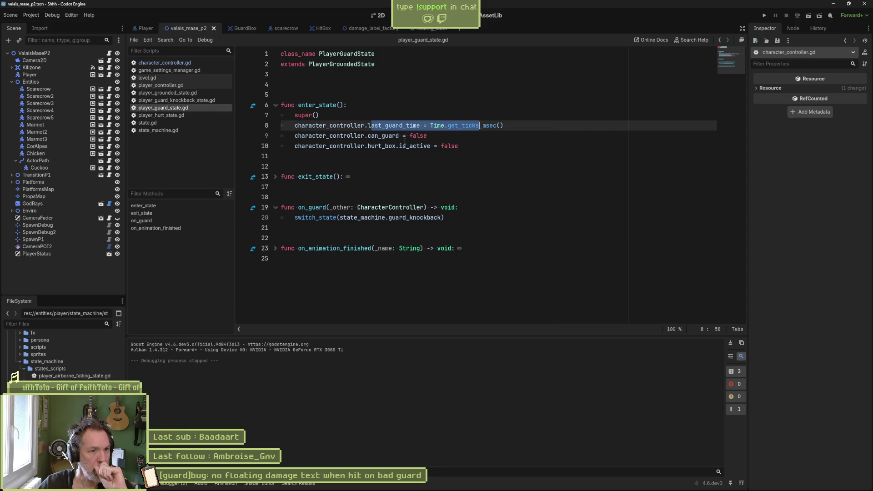
{"action": "left_click", "coordinate": [276, 177]}
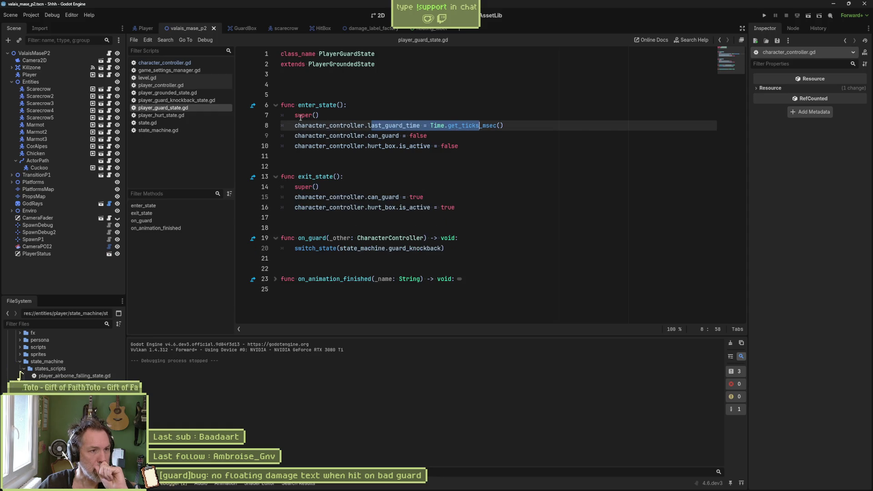
{"action": "left_click", "coordinate": [271, 105]}
{"action": "key", "text": "alt+f"}
{"action": "key", "text": "shift+Down"}
{"action": "key", "text": "shift+Down"}
{"action": "key", "text": "shift+Down"}
{"action": "key", "text": "alt+f"}
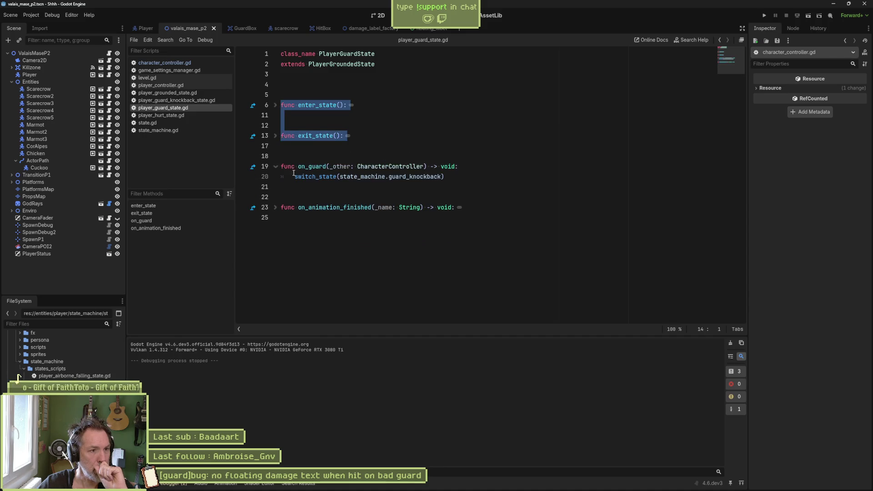
Check the guard_knockback argument on line 20, then switch to player_guard_knockback_state.gd
{"action": "left_click", "coordinate": [290, 176]}
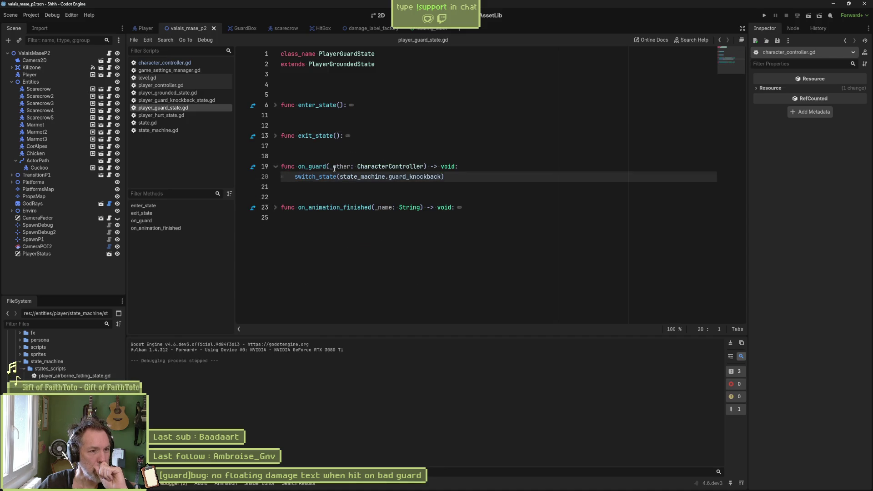
{"action": "left_click_drag", "start_coordinate": [444, 176], "coordinate": [340, 177]}
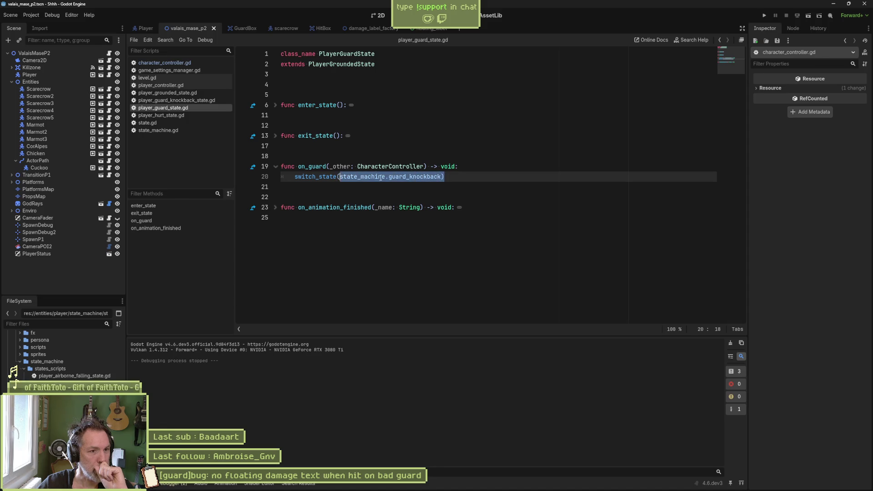
{"action": "left_click", "coordinate": [284, 168]}
{"action": "left_click", "coordinate": [276, 166]}
{"action": "left_click", "coordinate": [280, 186]}
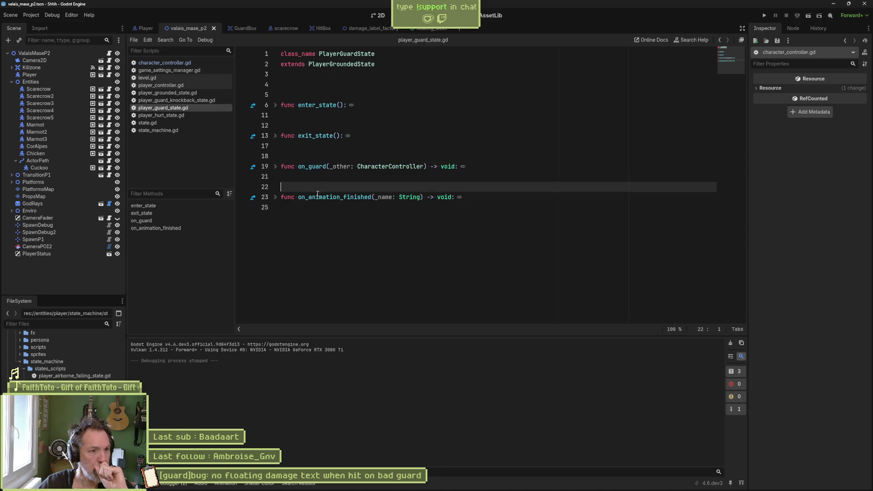
{"action": "left_click", "coordinate": [276, 199]}
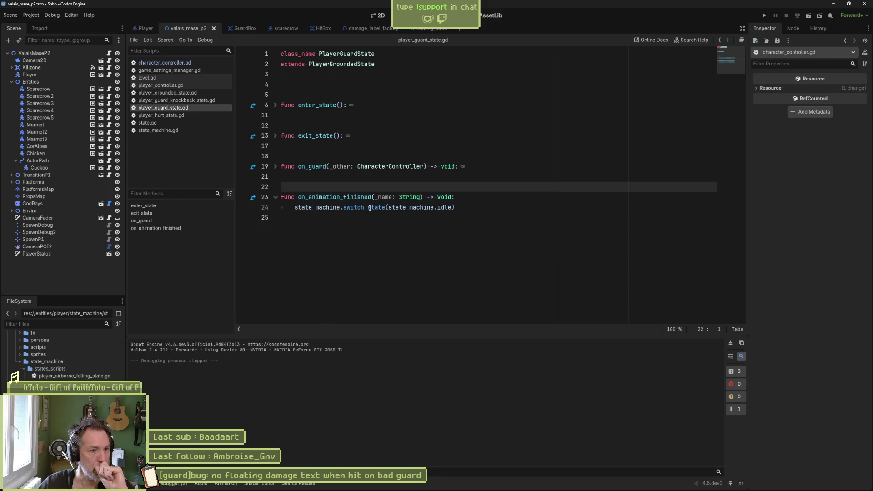
{"action": "mouse_move", "coordinate": [370, 209]}
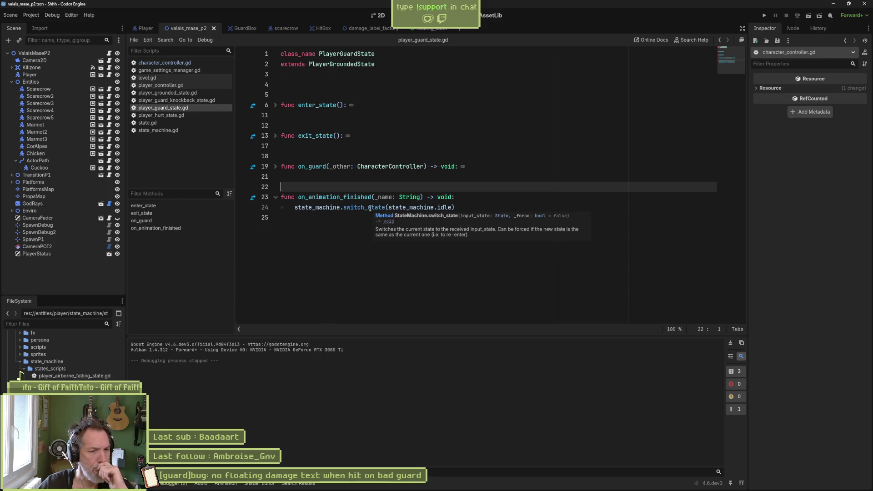
{"action": "key", "text": "alt+Left"}
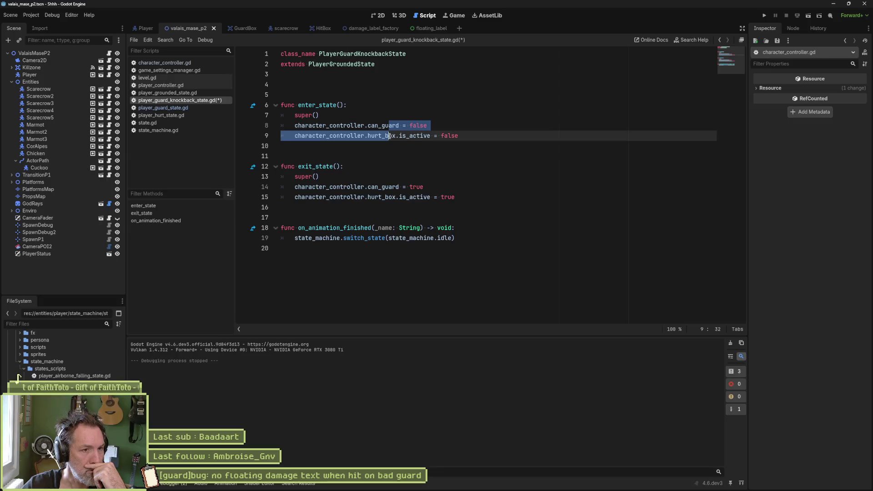
Read through the can_guard logic in player_guard_knockback_state.gd, then switch to player_hurt_state.gd
{"action": "key", "text": "End"}
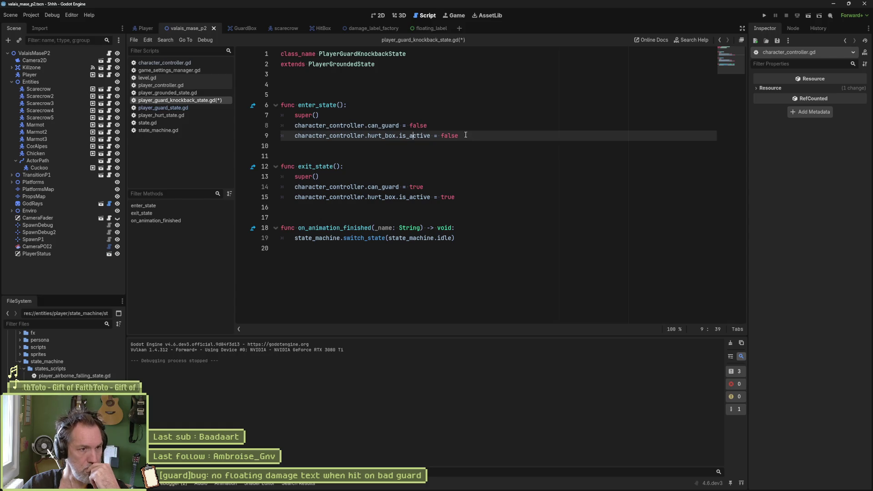
{"action": "left_click", "coordinate": [431, 130]}
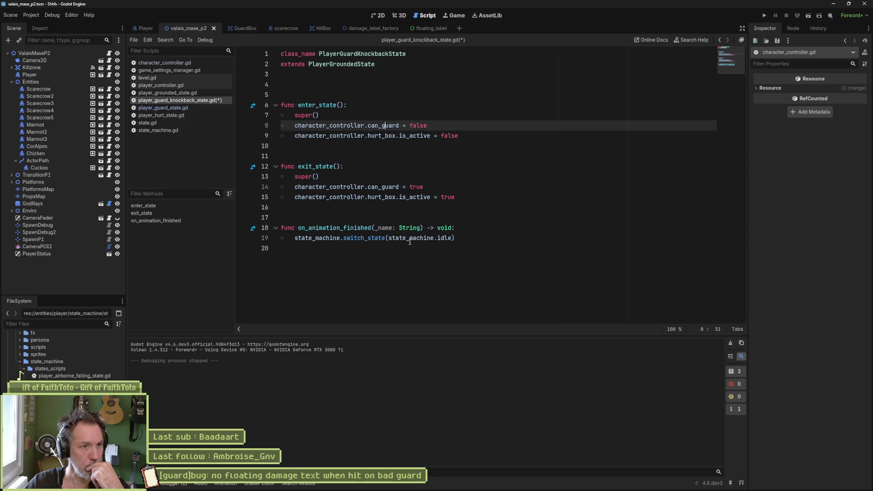
{"action": "mouse_move", "coordinate": [410, 241]}
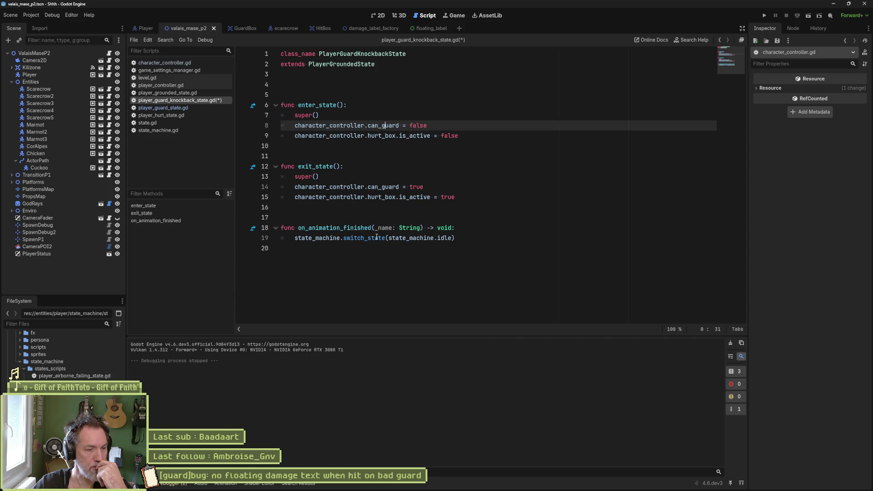
{"action": "mouse_move", "coordinate": [378, 238]}
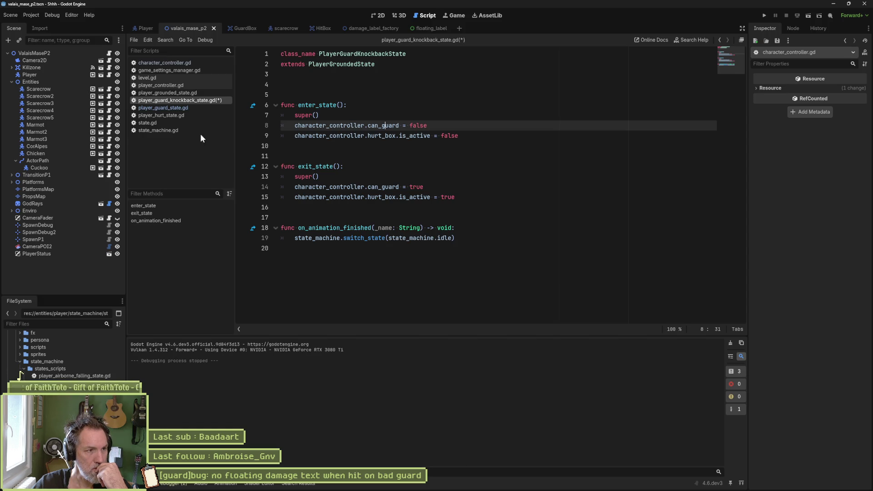
{"action": "left_click", "coordinate": [173, 115]}
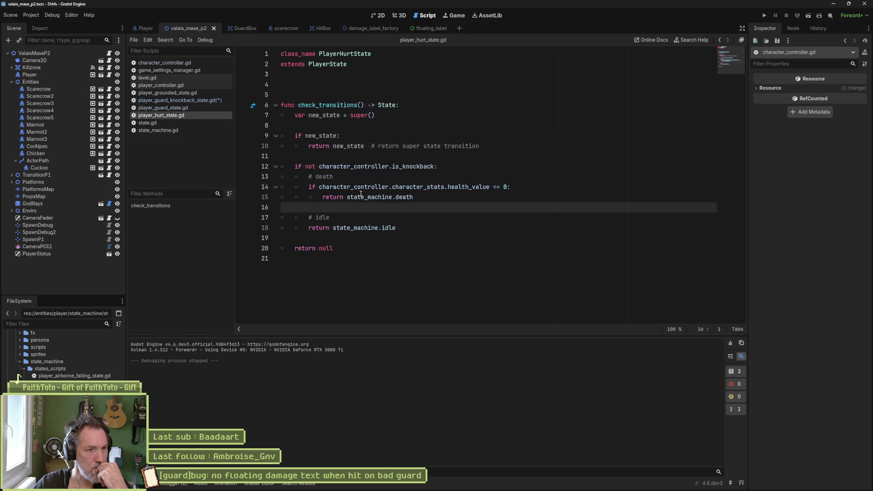
Review the knockback check on lines 12–18 of player_hurt_state.gd, then run the current scene
{"action": "left_click_drag", "start_coordinate": [385, 168], "coordinate": [461, 225]}
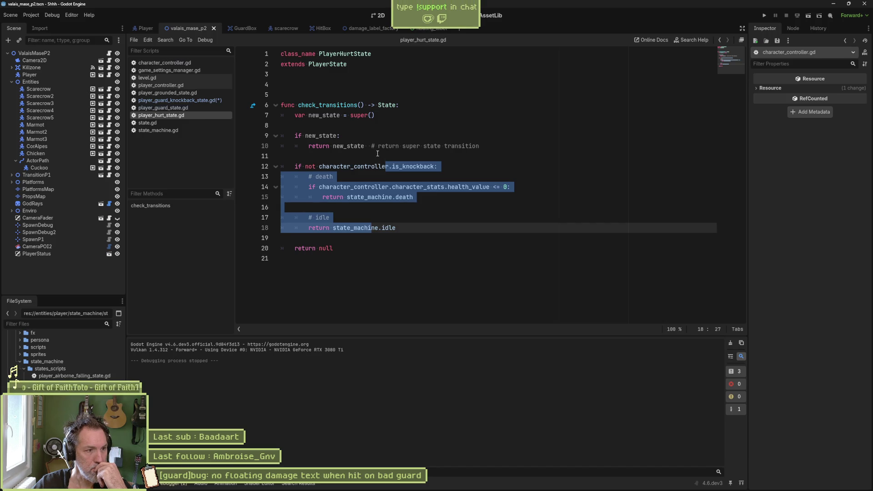
{"action": "left_click", "coordinate": [461, 186]}
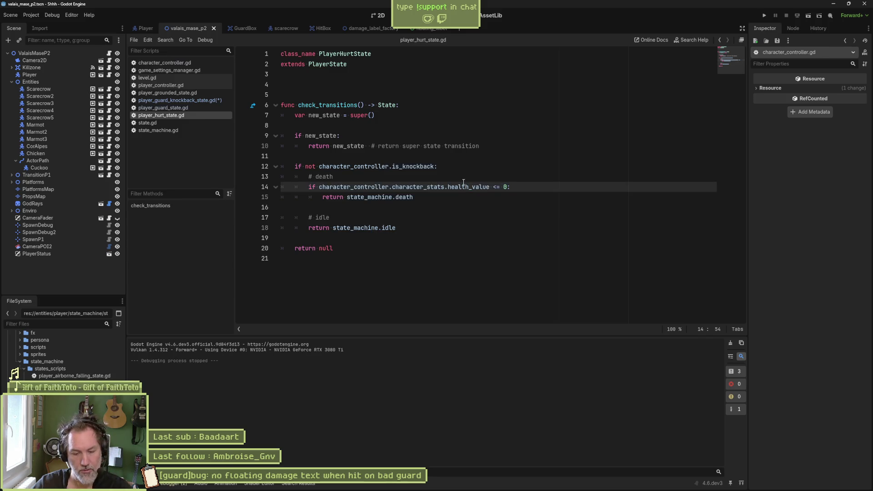
{"action": "key", "text": "F6"}
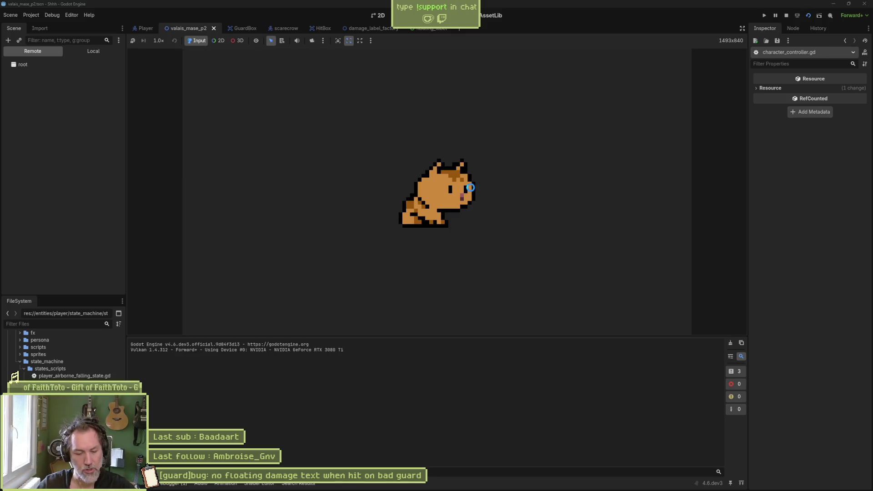
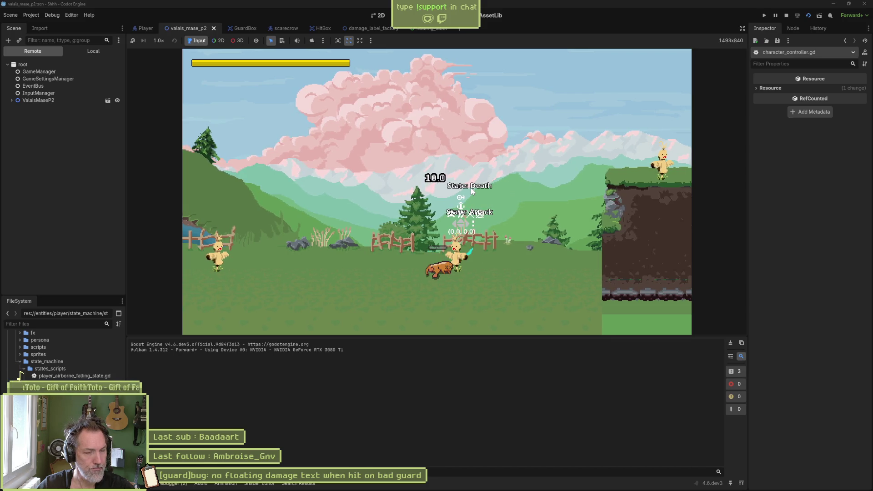
Stop the running game and open player_guard_knockback_state.gd
{"action": "key", "text": "F8"}
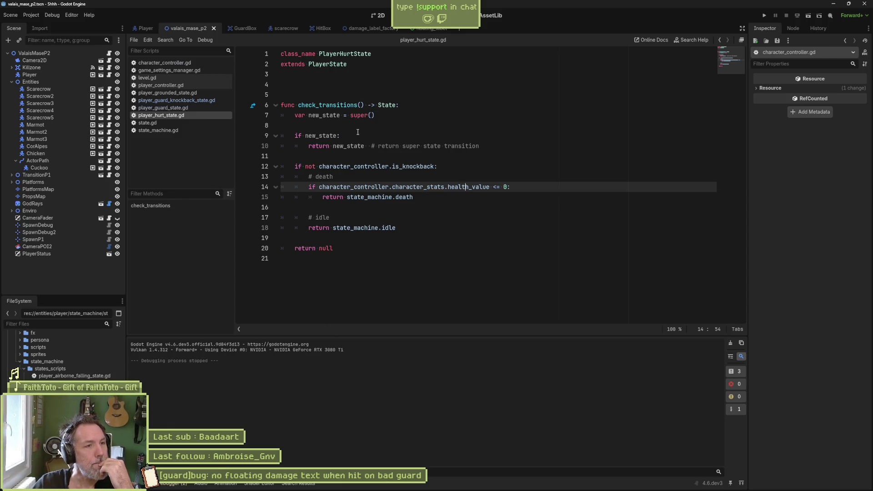
{"action": "left_click", "coordinate": [212, 101]}
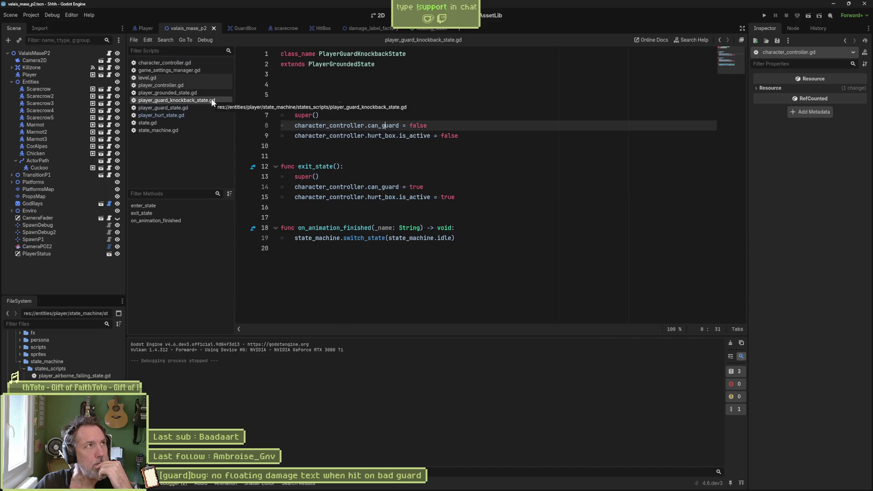
Review the on_animation_finished code in the guard knockback script, then run the game again
{"action": "left_click_drag", "start_coordinate": [319, 227], "coordinate": [325, 237]}
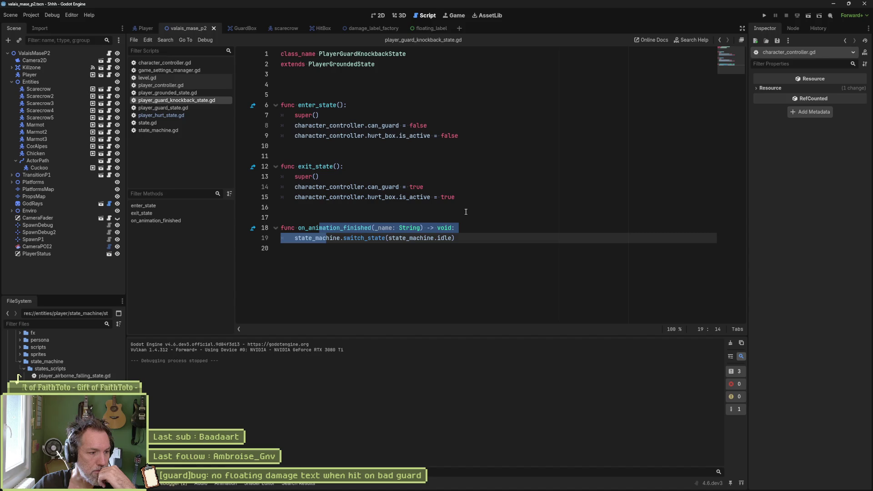
{"action": "left_click", "coordinate": [465, 210]}
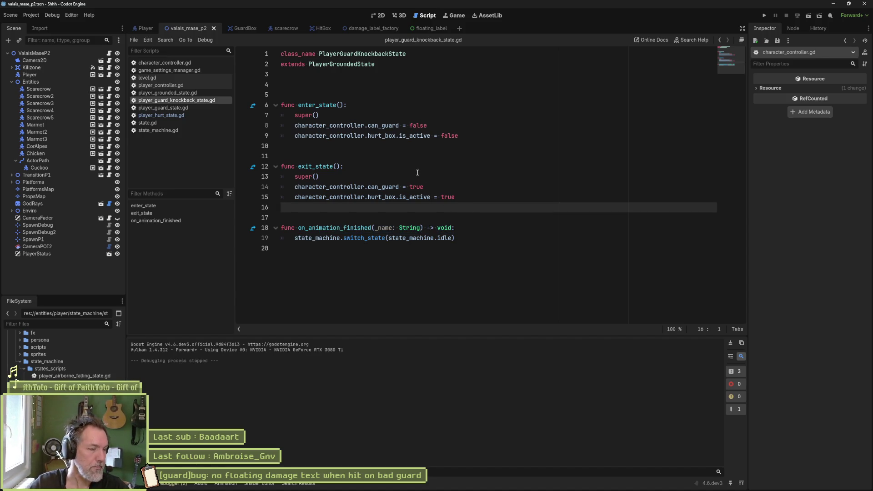
{"action": "key", "text": "F5"}
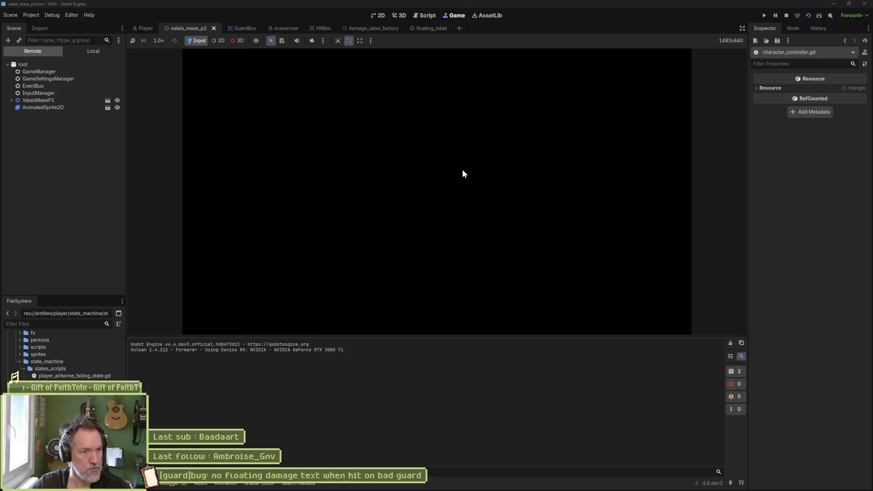
{"action": "key", "text": "d"}
{"action": "key", "text": "j"}
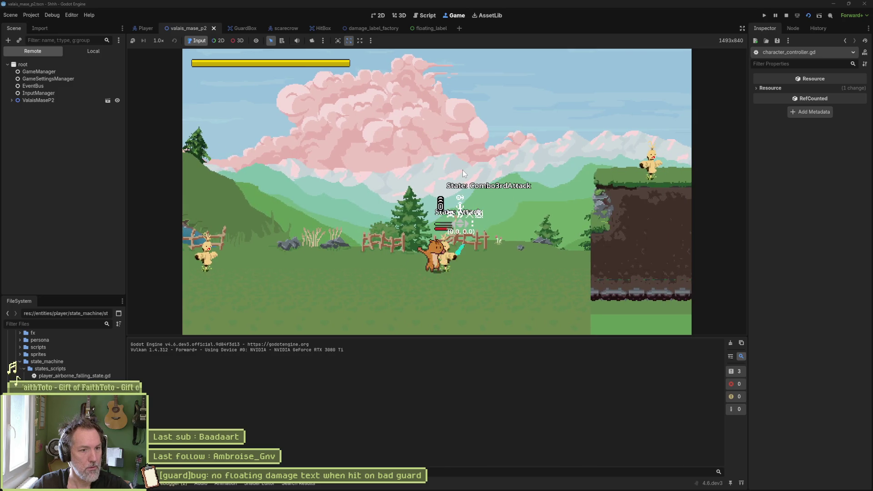
{"action": "key", "text": "shift+a"}
{"action": "key", "text": "d"}
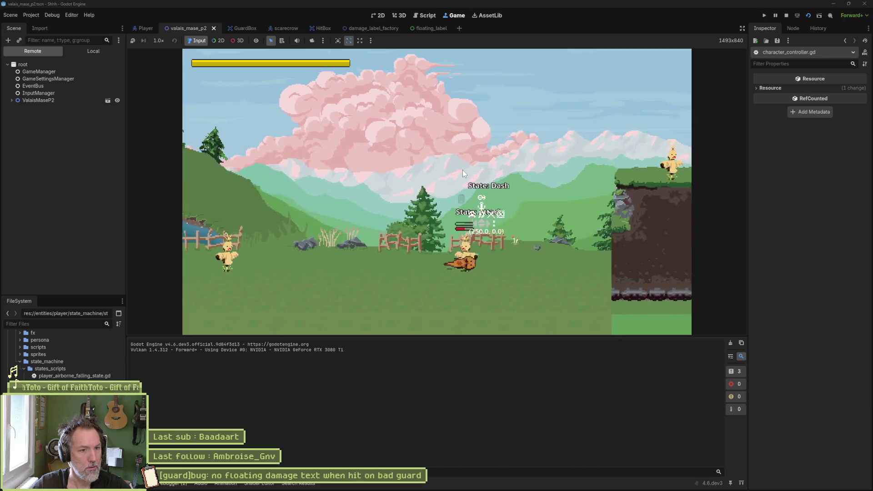
{"action": "key", "text": "a"}
{"action": "key", "text": "shift+a"}
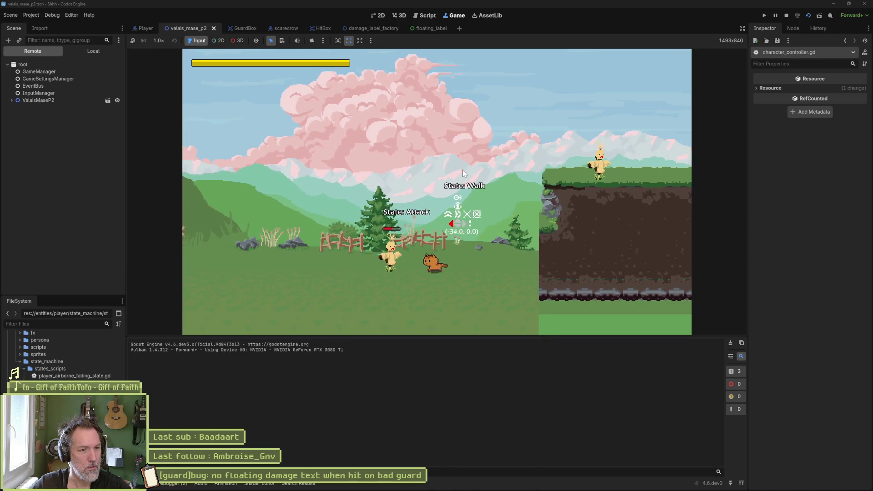
{"action": "key", "text": "d"}
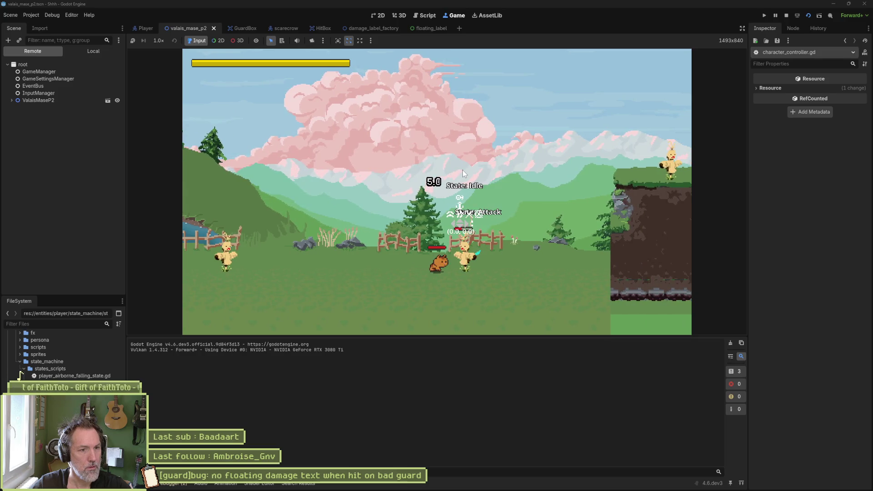
{"action": "key", "text": "s"}
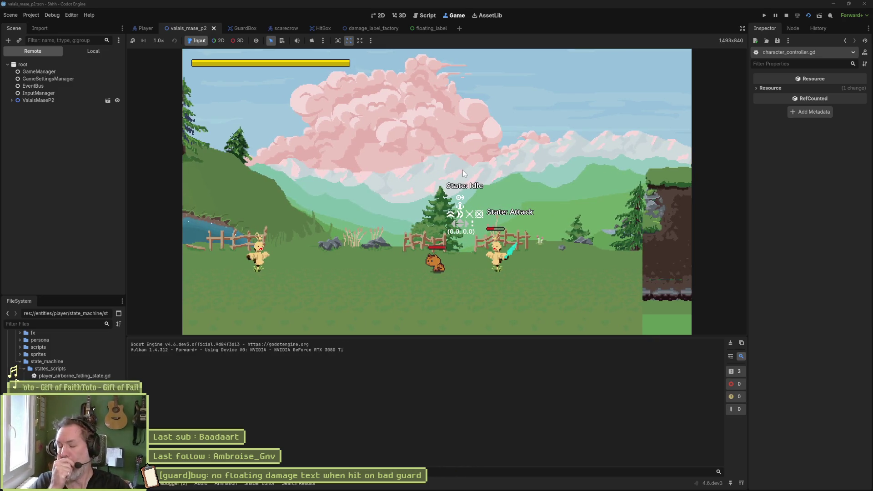
{"action": "key", "text": "d"}
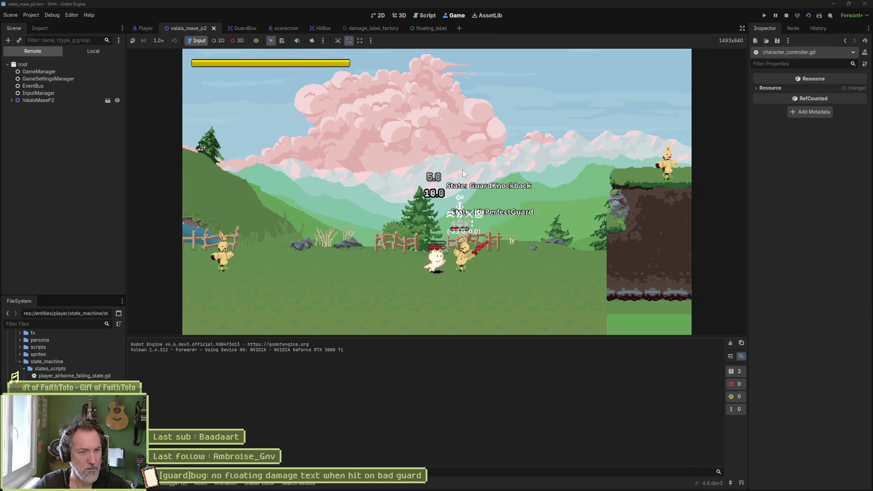
{"action": "key", "text": "a"}
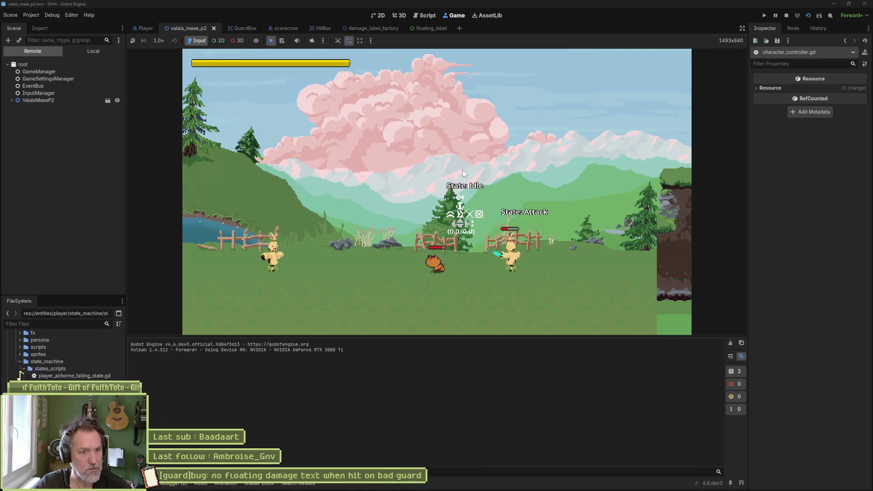
{"action": "key", "text": "s"}
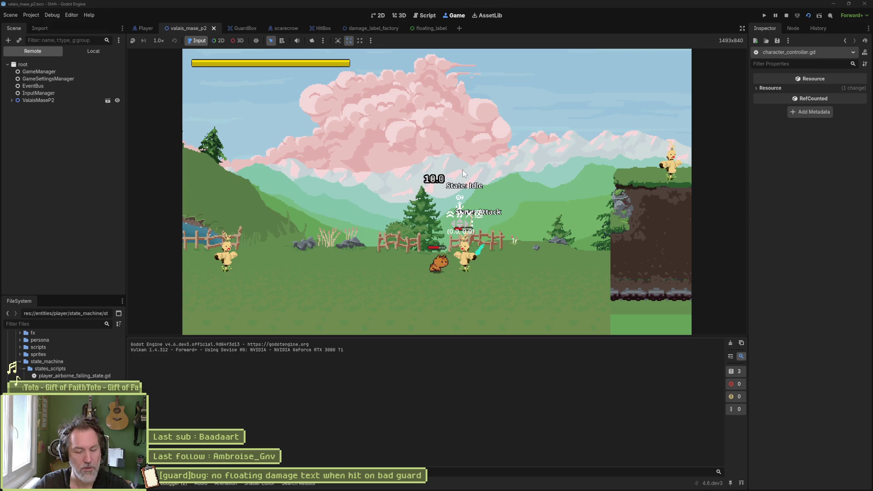
{"action": "key", "text": "F8"}
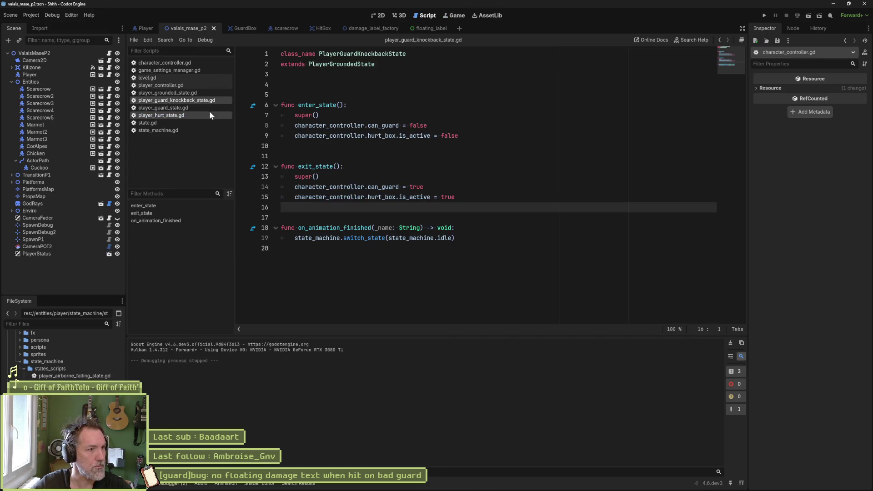
In on_guard, add an else branch after the bad-guard block setting weapon_stats.damage to 0.0
{"action": "left_click", "coordinate": [191, 63]}
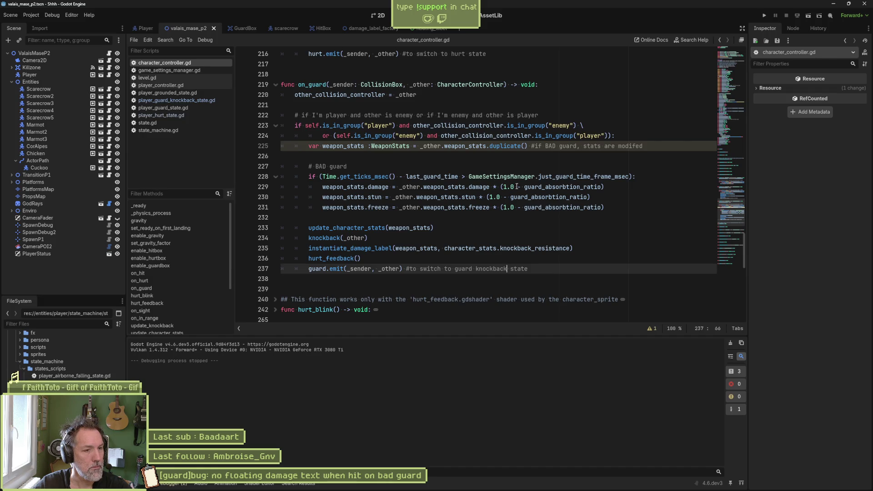
{"action": "left_click", "coordinate": [607, 207]}
{"action": "key", "text": "Return"}
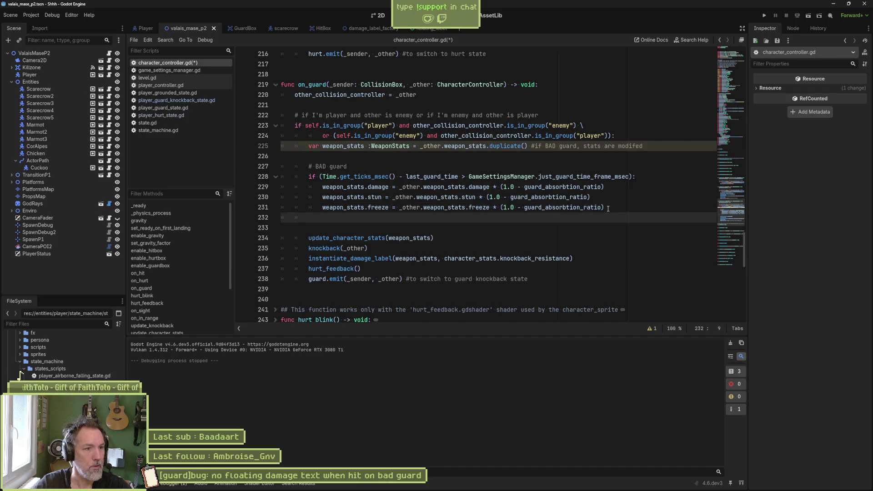
{"action": "type", "text": "else:"}
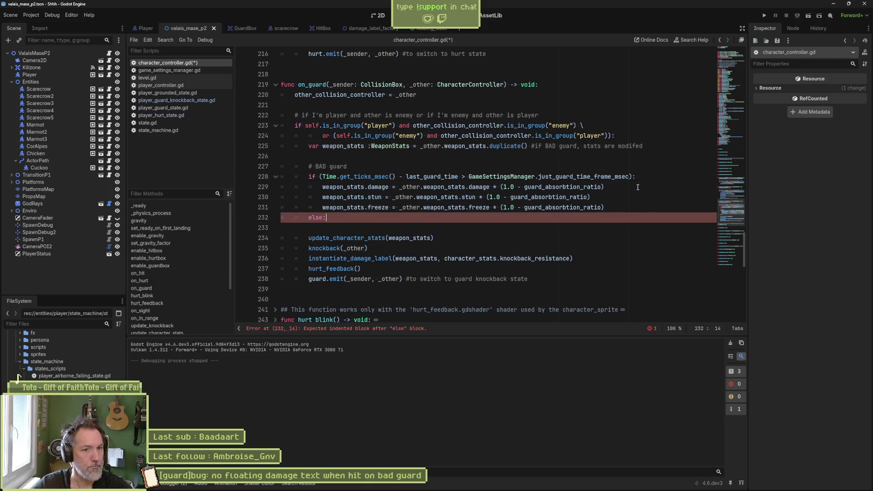
{"action": "left_click_drag", "start_coordinate": [637, 187], "coordinate": [644, 181]}
{"action": "key", "text": "ctrl+c"}
{"action": "left_click", "coordinate": [613, 215]}
{"action": "key", "text": "ctrl+v"}
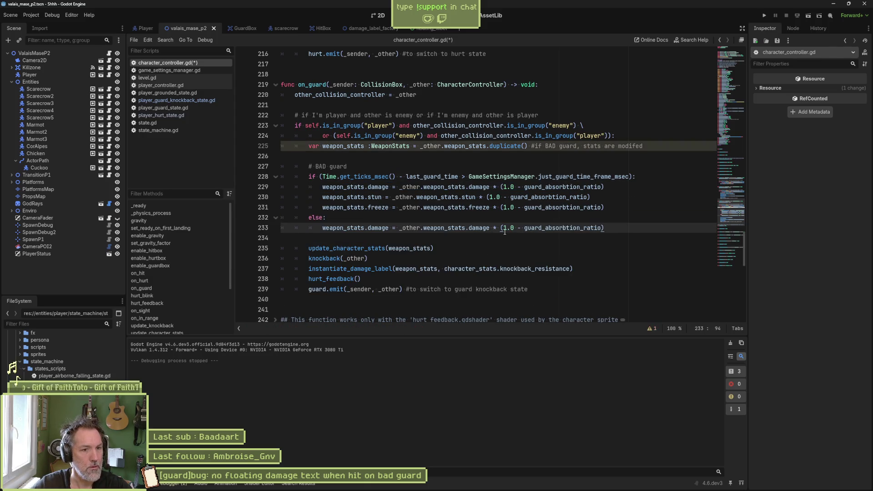
{"action": "left_click_drag", "start_coordinate": [400, 228], "coordinate": [601, 224]}
{"action": "type", "text": "0"}
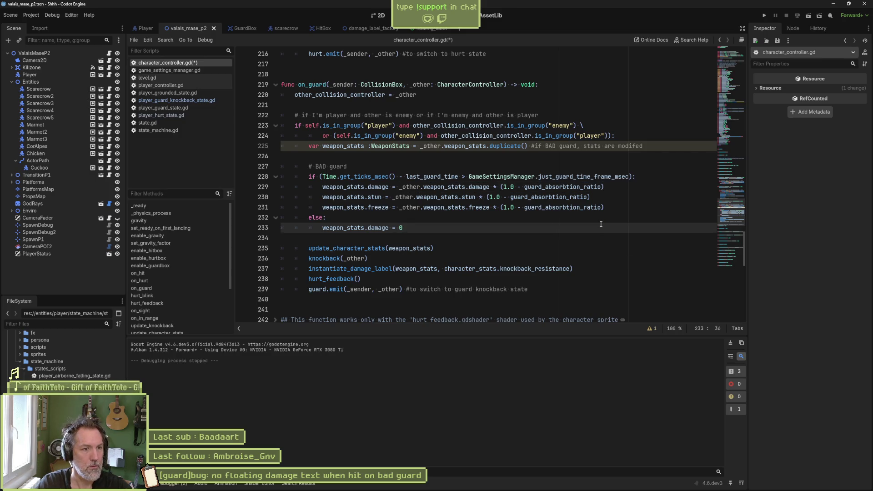
{"action": "type", "text": ".0"}
Save character_controller.gd and run the current scene
{"action": "key", "text": "ctrl+s"}
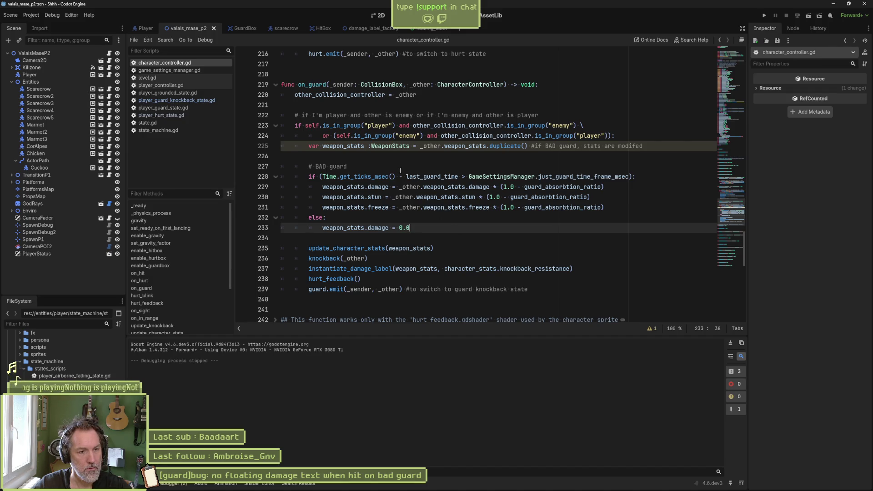
{"action": "left_click", "coordinate": [462, 178]}
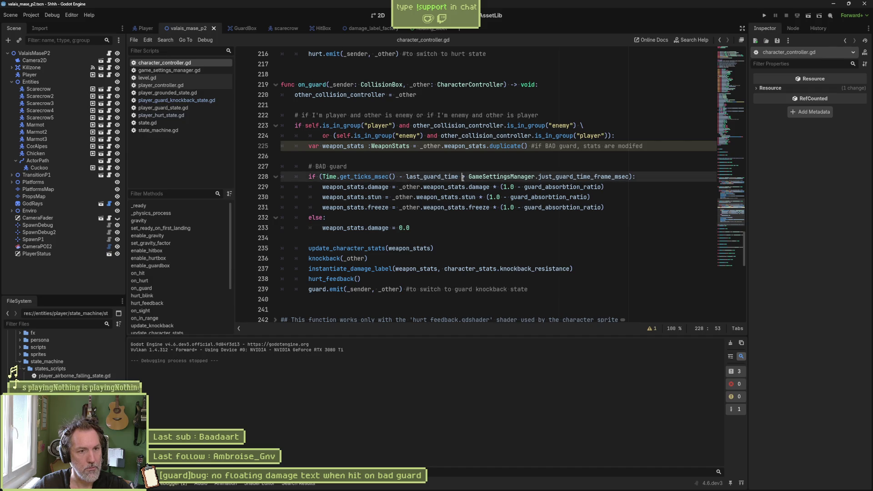
{"action": "left_click", "coordinate": [464, 218]}
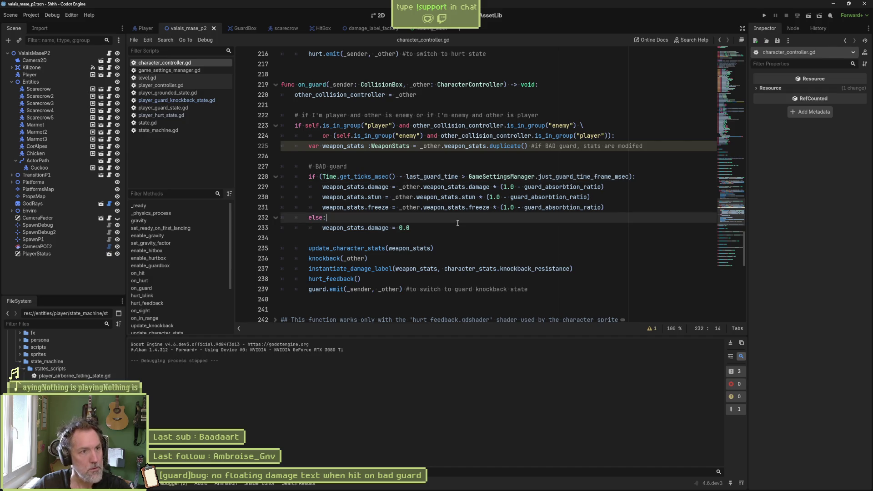
{"action": "key", "text": "F6"}
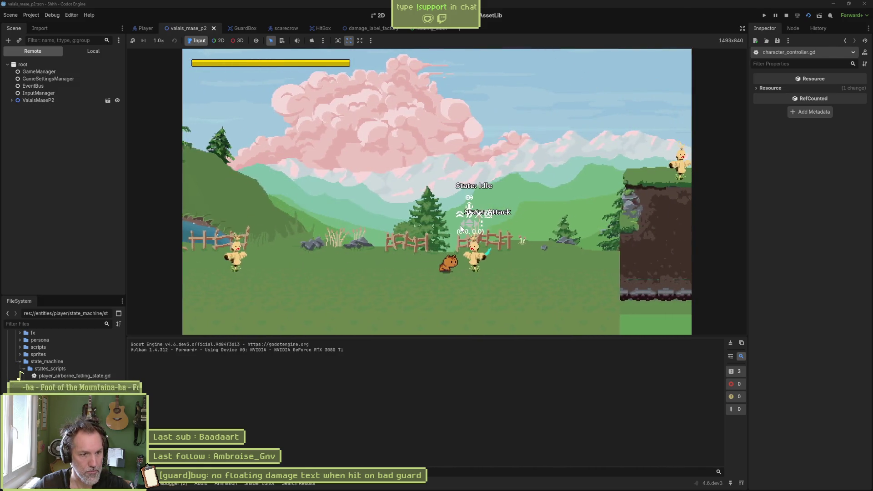
Perfectly guard two scarecrow attacks to confirm 0.0 damage, then stop the game
{"action": "key", "text": "shift"}
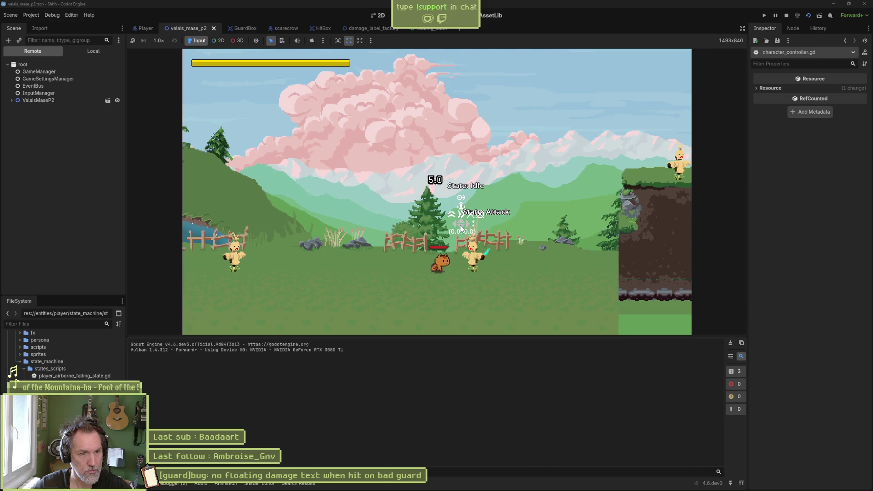
{"action": "key", "text": "shift"}
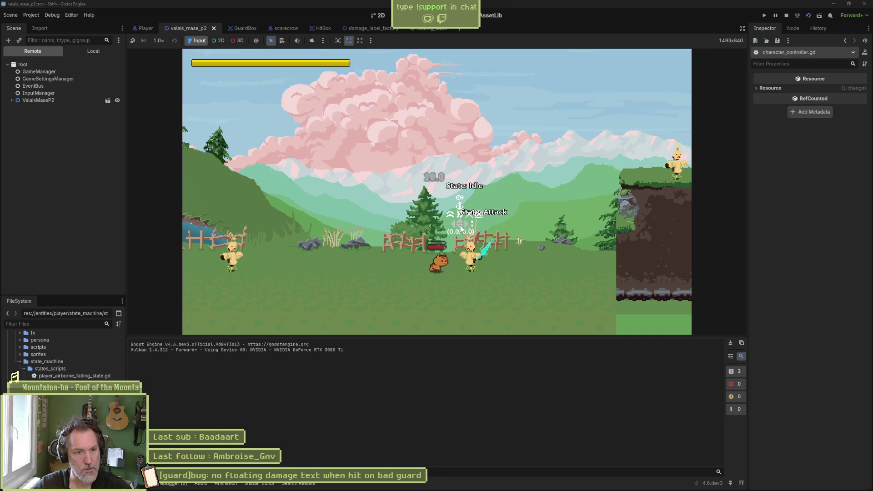
{"action": "key", "text": "F8"}
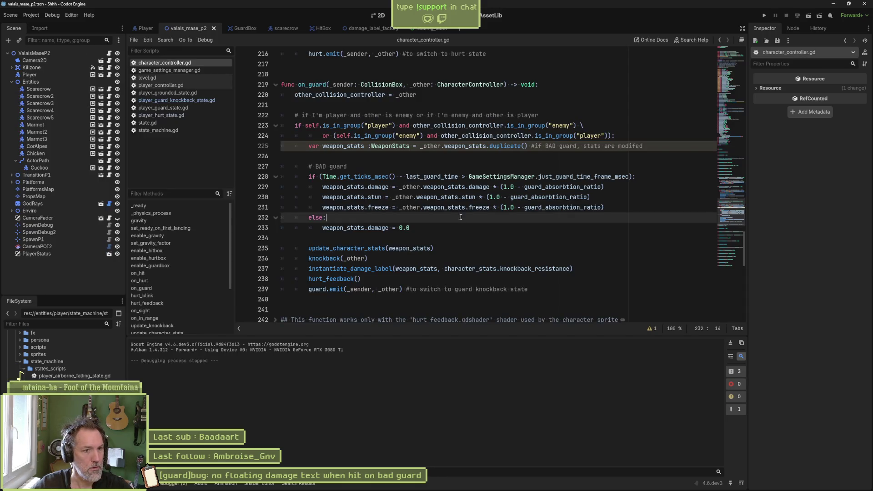
Highlight the stun and freeze calculations, then run the scene again
{"action": "left_click_drag", "start_coordinate": [386, 198], "coordinate": [387, 207]}
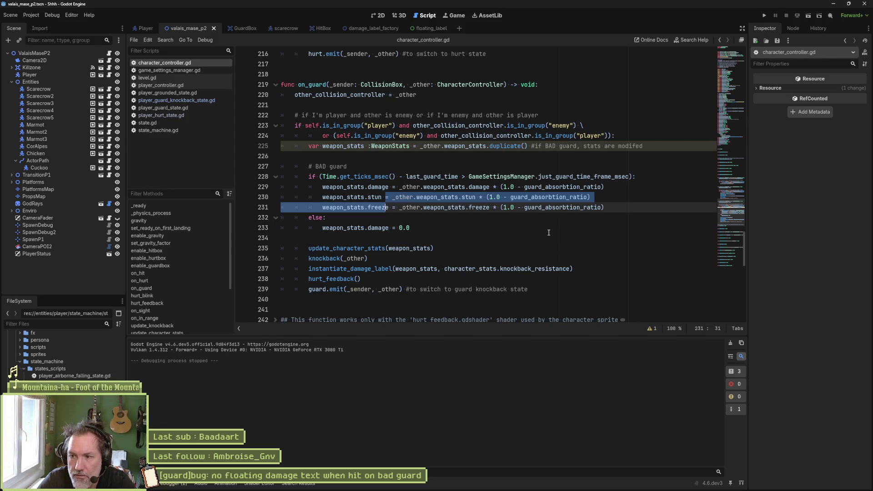
{"action": "key", "text": "F6"}
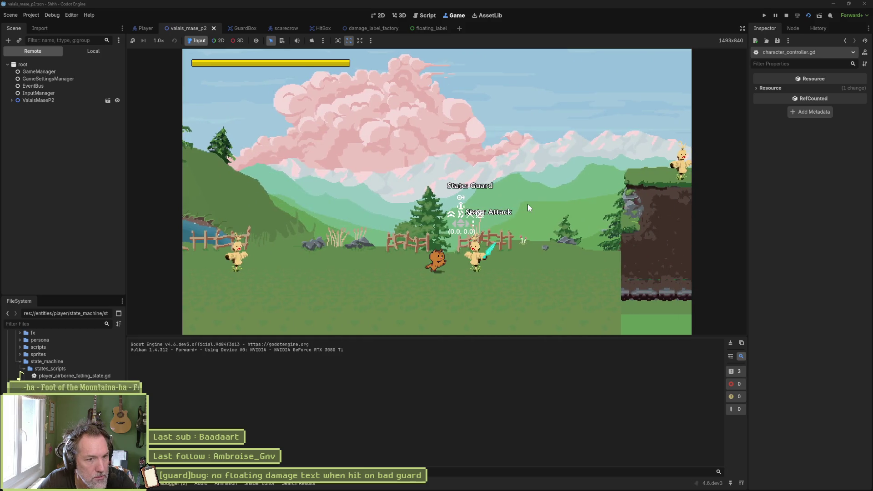
Guard, walk toward the scarecrow and paw-attack it twice, then stop the game
{"action": "key", "text": "k"}
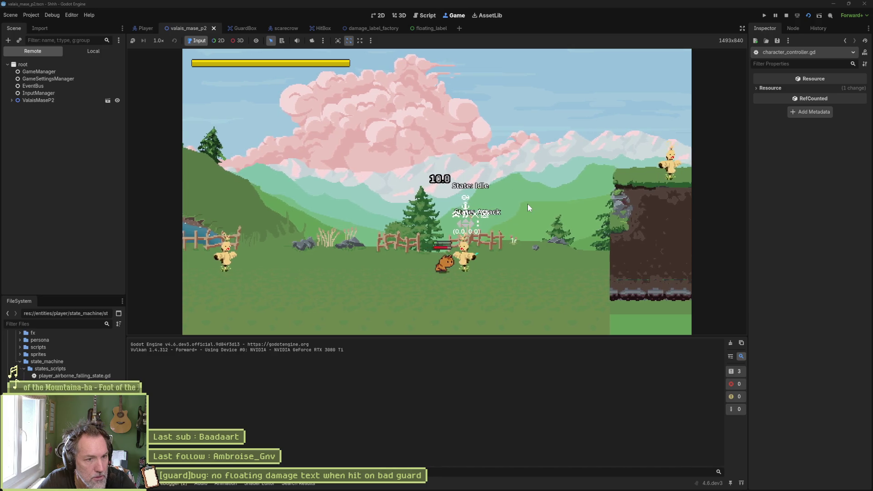
{"action": "key", "text": "a"}
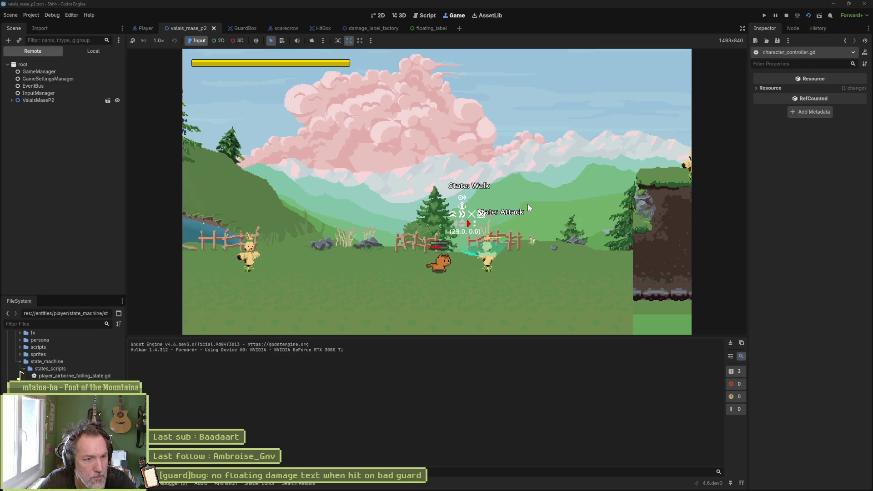
{"action": "key", "text": "x"}
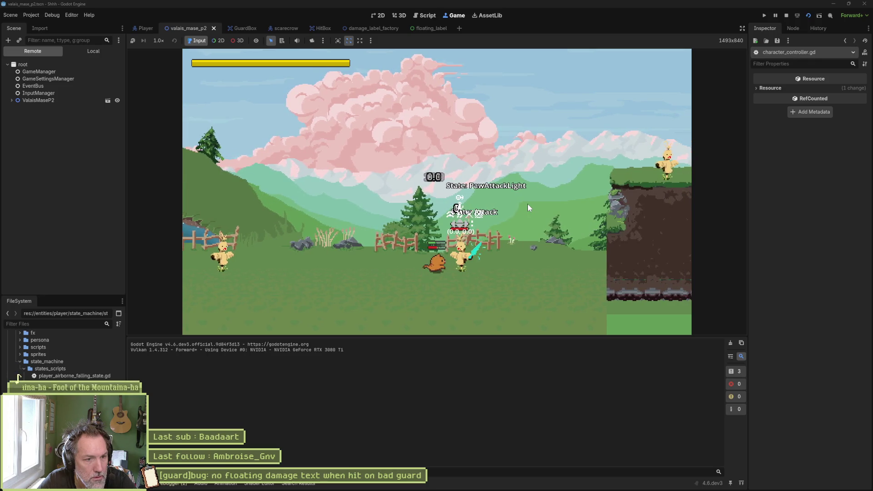
{"action": "key", "text": "Right"}
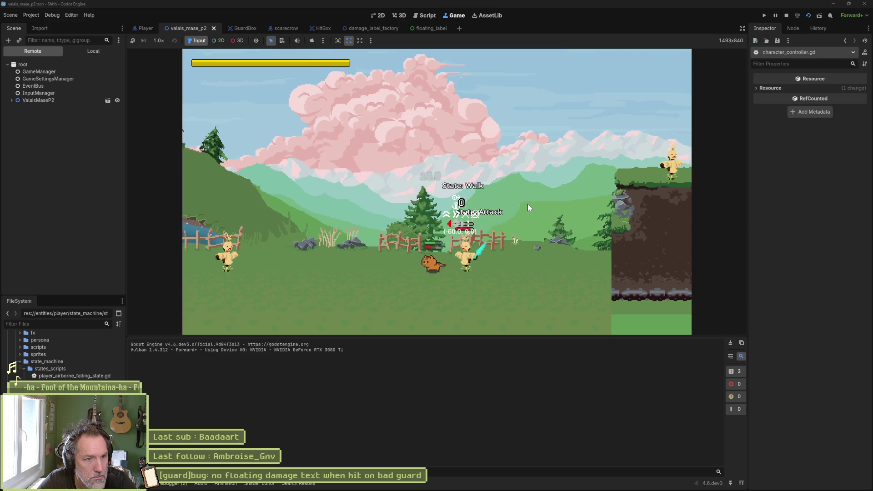
{"action": "key", "text": "x"}
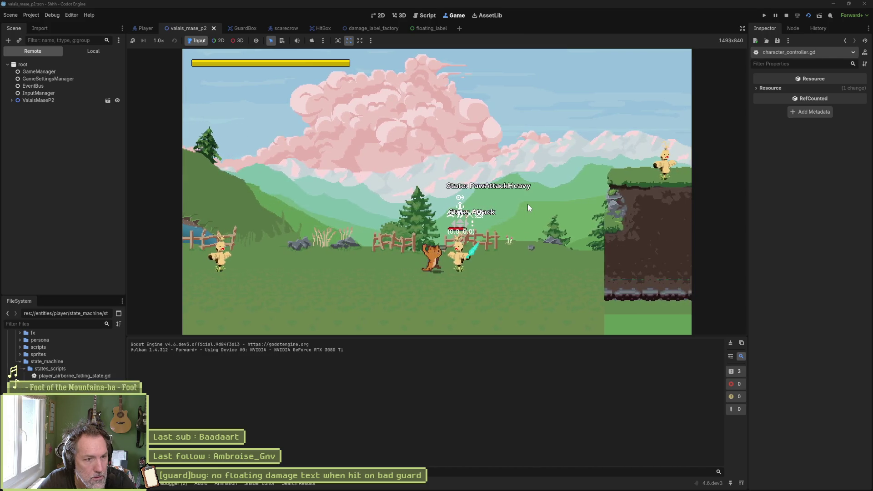
{"action": "key", "text": "F8"}
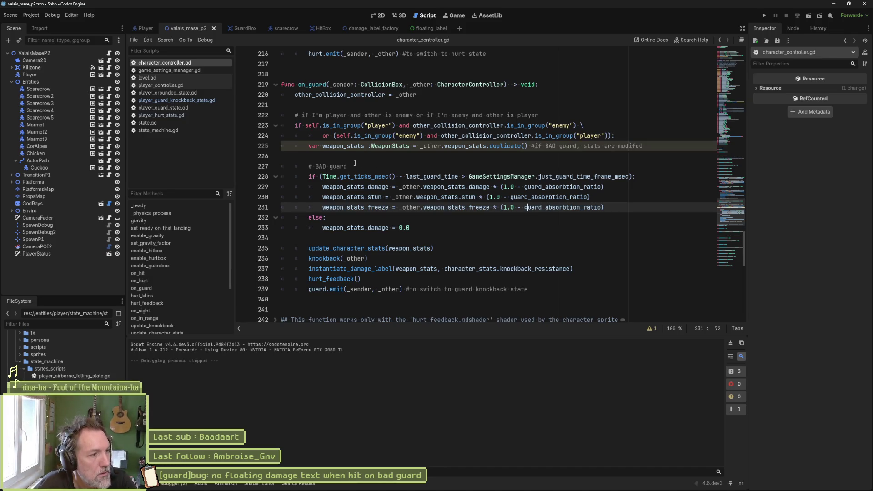
Follow on_hurt's update_character_stats call on line 212 to its definition and back
{"action": "left_click", "coordinate": [180, 274]}
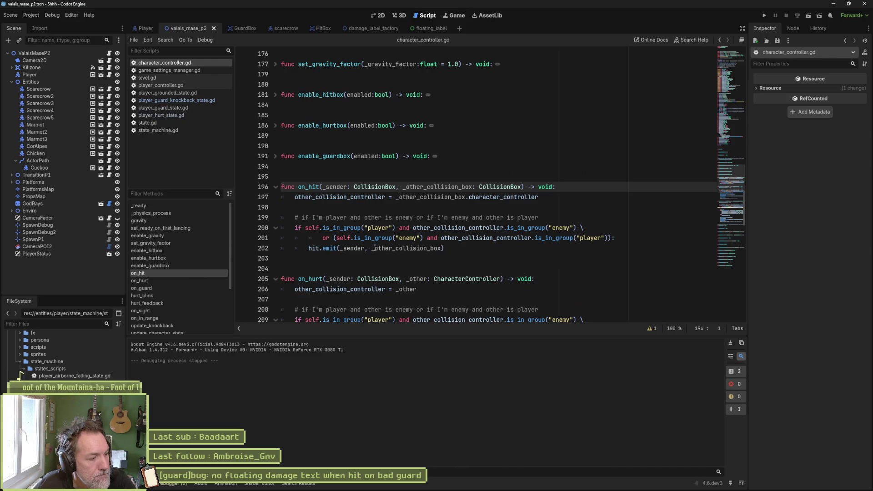
{"action": "mouse_move", "coordinate": [375, 248]}
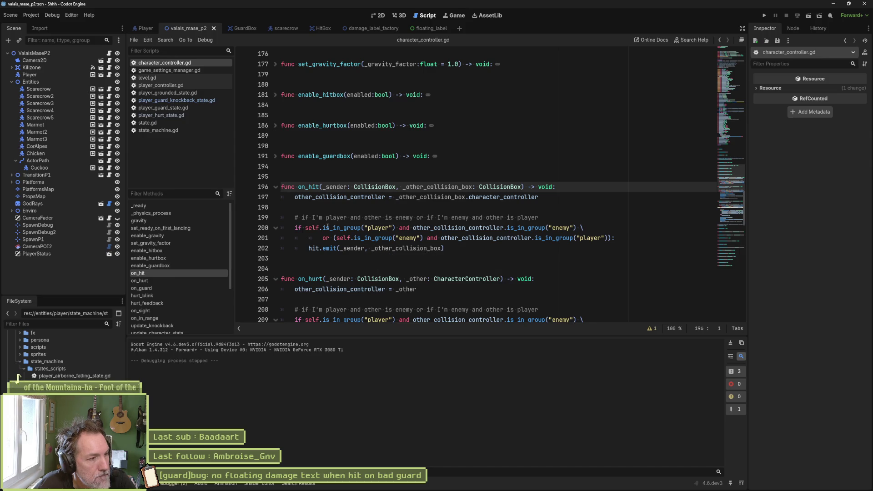
{"action": "left_click", "coordinate": [184, 280]}
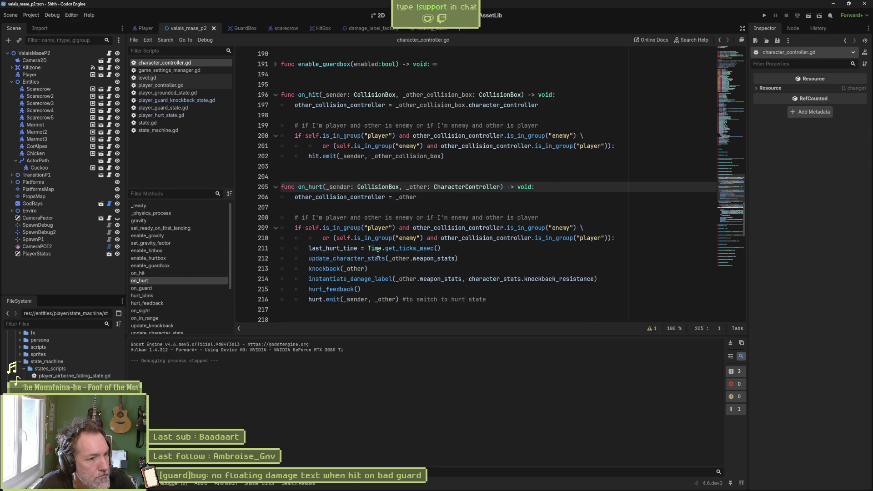
{"action": "double_click", "coordinate": [321, 299]}
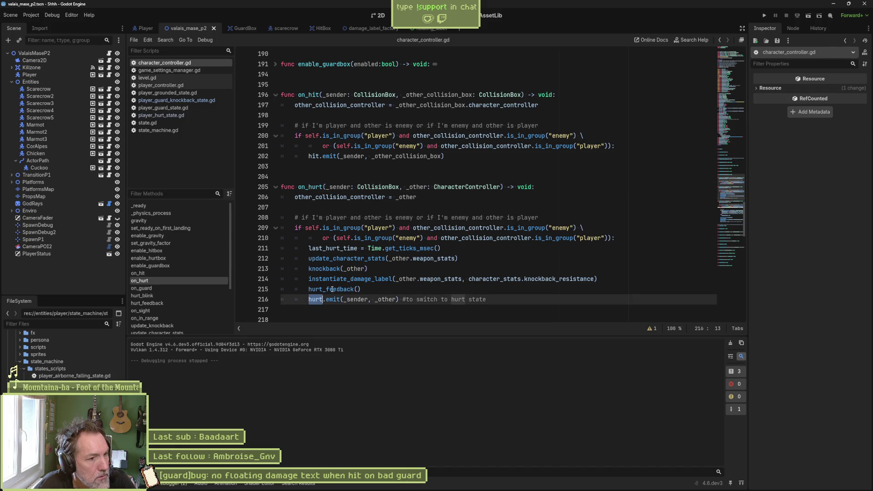
{"action": "double_click", "coordinate": [363, 259]}
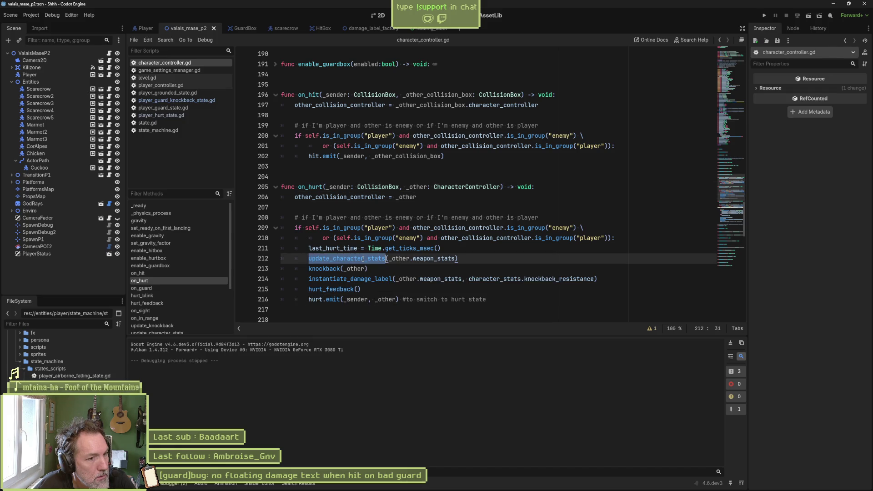
{"action": "mouse_move", "coordinate": [363, 259]}
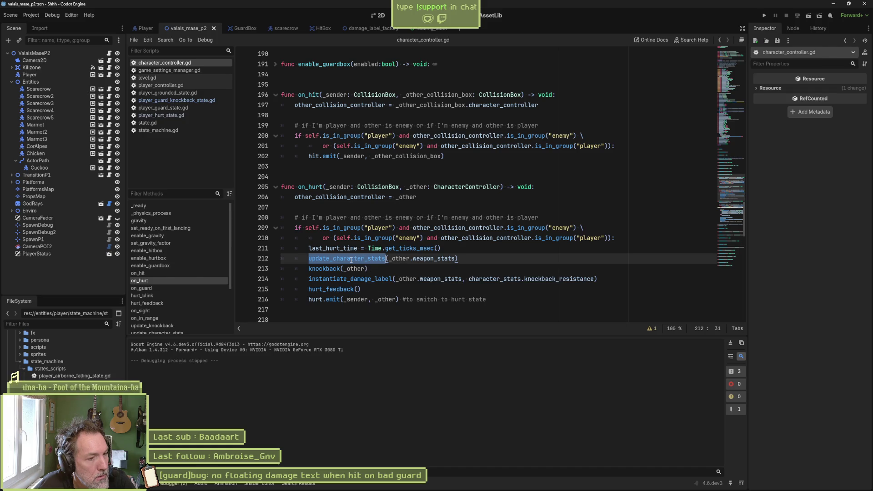
{"action": "left_click", "coordinate": [358, 260], "text": "ctrl"}
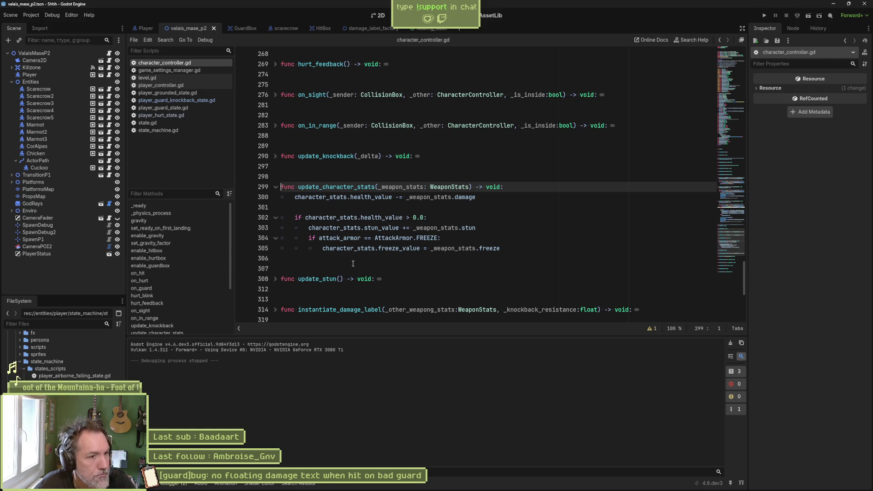
{"action": "key", "text": "alt+Left"}
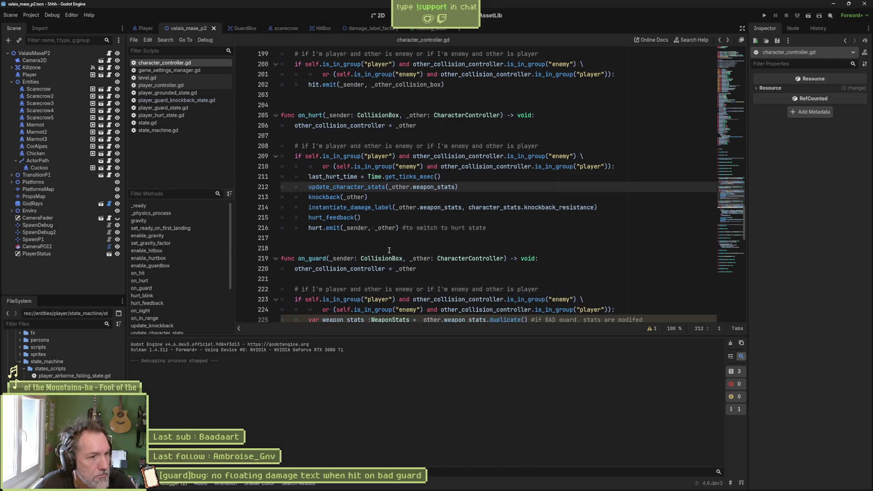
Scroll through the code around line 212 to review how on_hurt applies damage
{"action": "scroll", "coordinate": [403, 245], "scroll_direction": "down", "scroll_amount": 2}
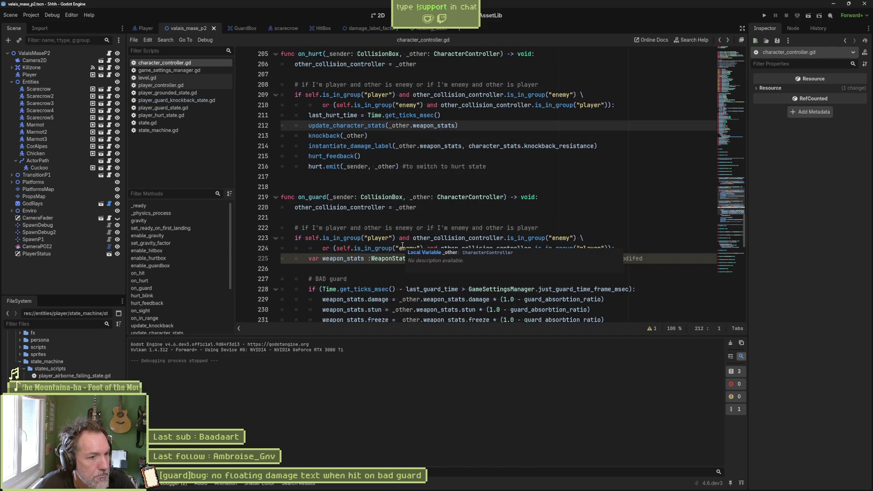
{"action": "scroll", "coordinate": [402, 245], "scroll_direction": "down", "scroll_amount": 1}
{"action": "scroll", "coordinate": [375, 252], "scroll_direction": "down", "scroll_amount": 1}
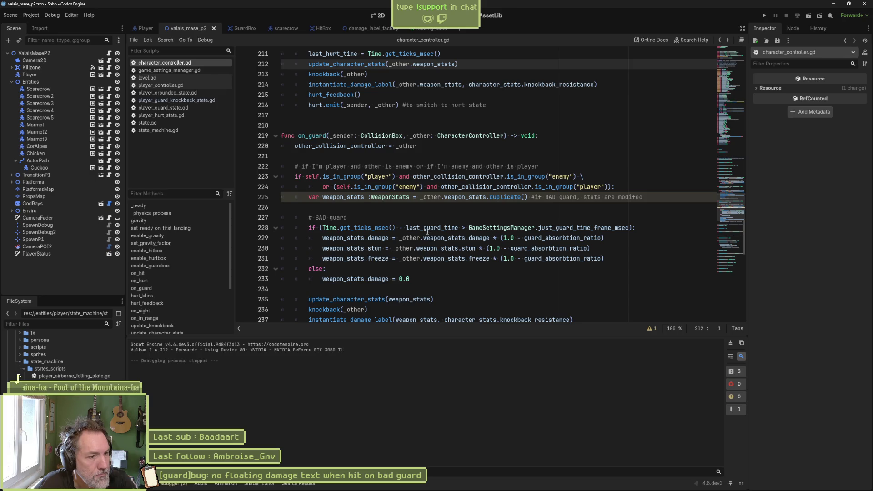
{"action": "mouse_move", "coordinate": [424, 227]}
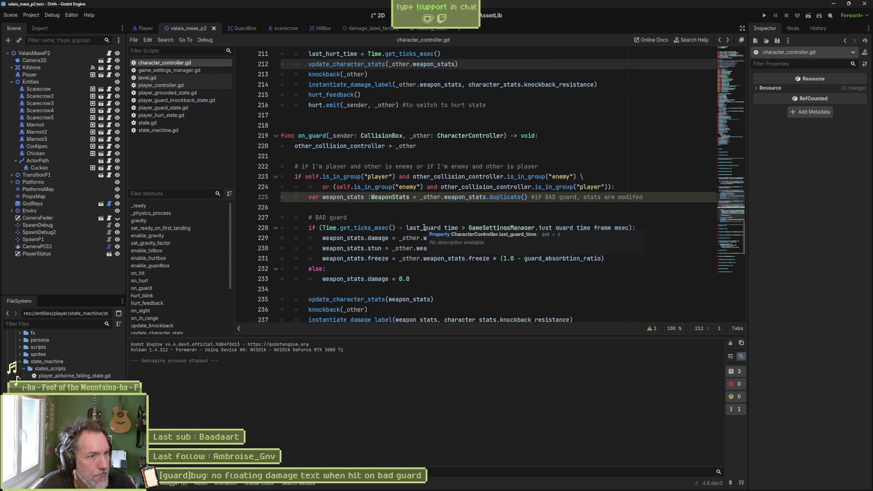
{"action": "scroll", "coordinate": [423, 228], "scroll_direction": "down", "scroll_amount": 1}
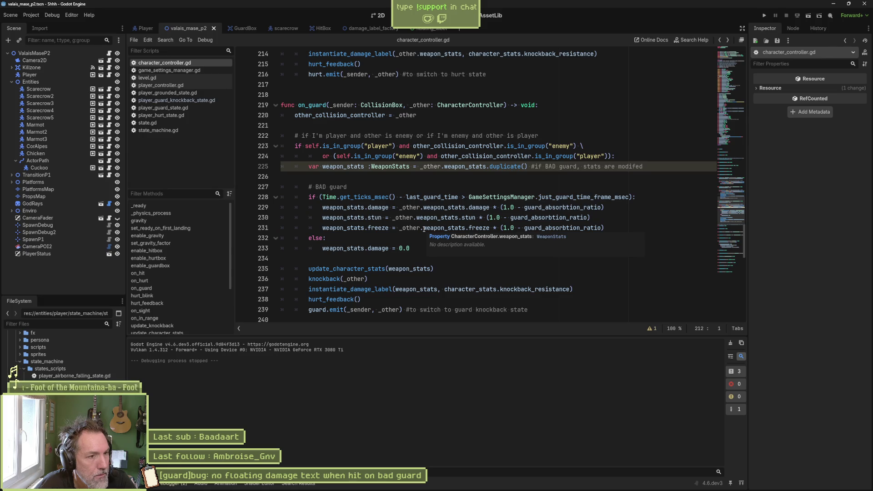
{"action": "scroll", "coordinate": [423, 229], "scroll_direction": "up", "scroll_amount": 5}
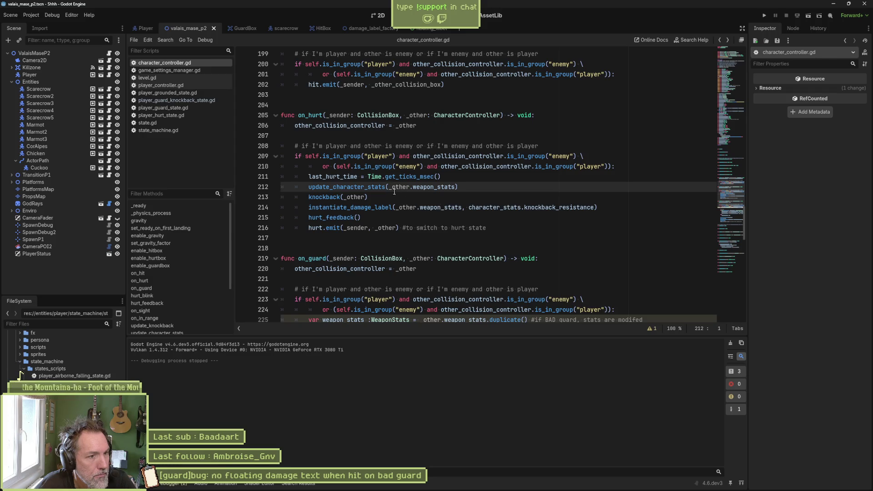
{"action": "mouse_move", "coordinate": [432, 190]}
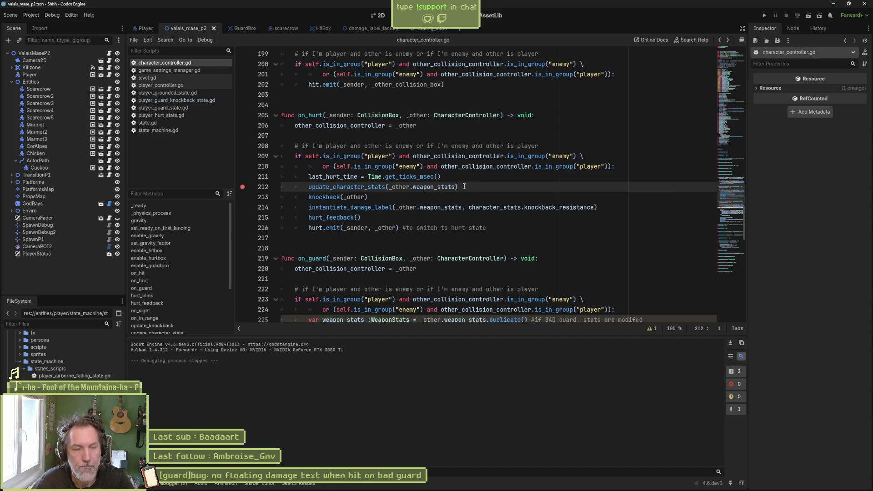
Run until the line 212 breakpoint hits, inspect the player's Weapon Stats, and breakpoint line 300
{"action": "key", "text": "F6"}
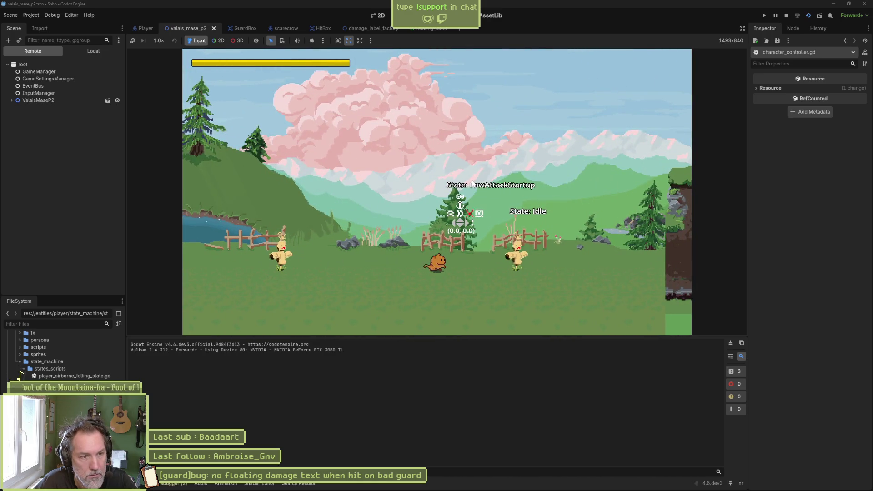
{"action": "key", "text": "Right"}
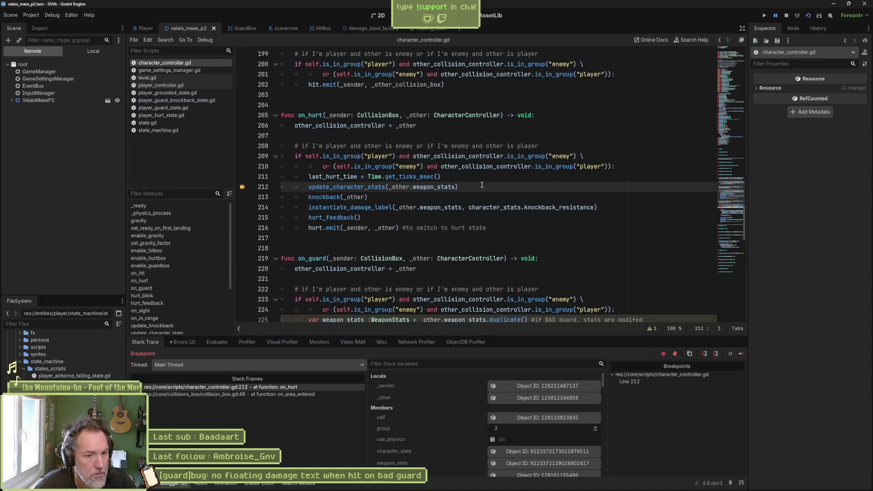
{"action": "left_click", "coordinate": [547, 397]}
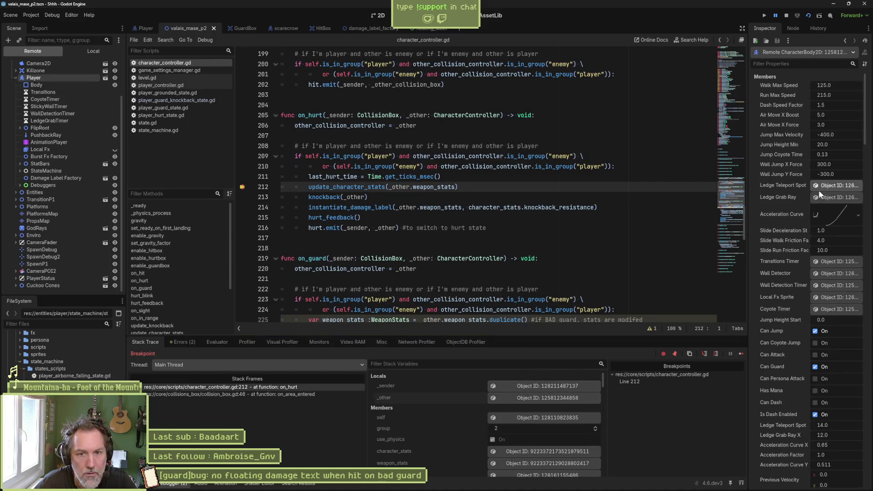
{"action": "scroll", "coordinate": [801, 224], "scroll_direction": "down", "scroll_amount": 5}
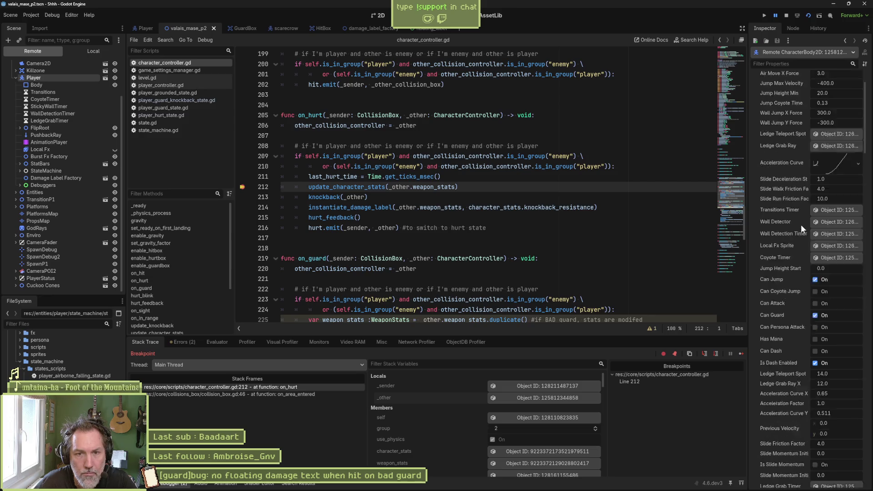
{"action": "left_click", "coordinate": [827, 335]}
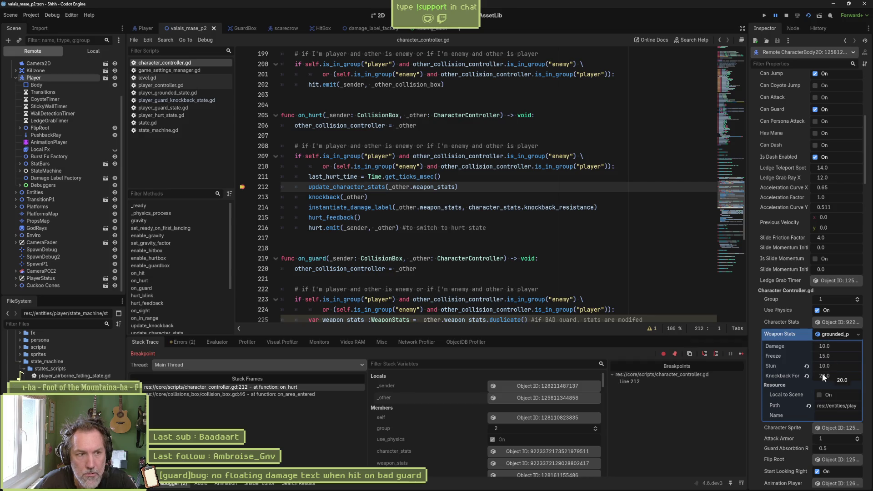
{"action": "left_click", "coordinate": [363, 187], "text": "ctrl"}
{"action": "left_click", "coordinate": [241, 197]}
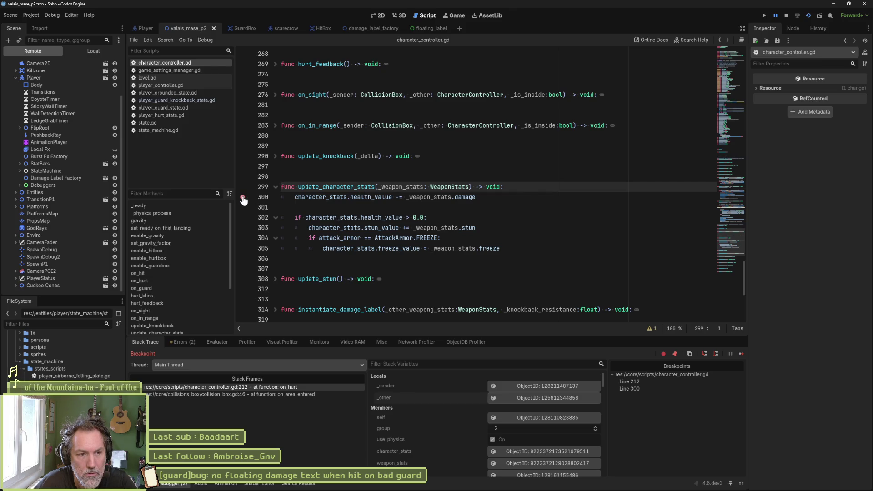
Resume to line 300, inspect the incoming _weapon_stats values, and remove that breakpoint
{"action": "left_click", "coordinate": [738, 355]}
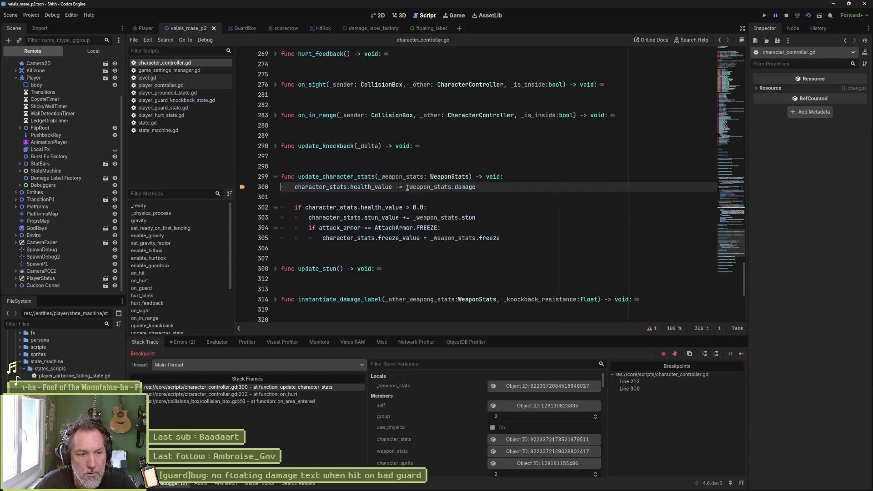
{"action": "left_click", "coordinate": [577, 385]}
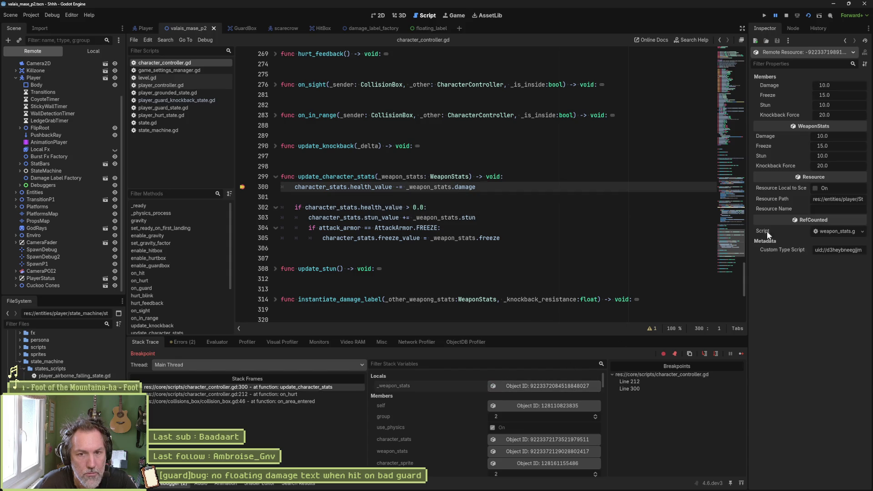
{"action": "left_click", "coordinate": [244, 186]}
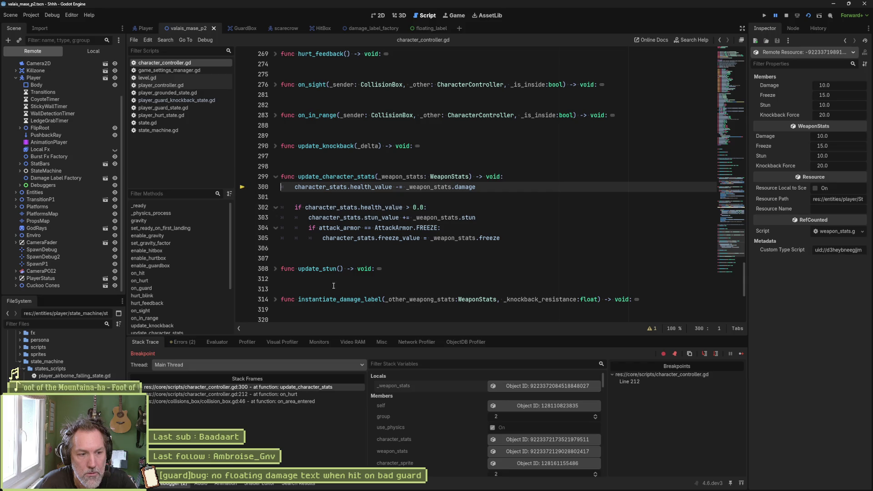
{"action": "left_click", "coordinate": [317, 386]}
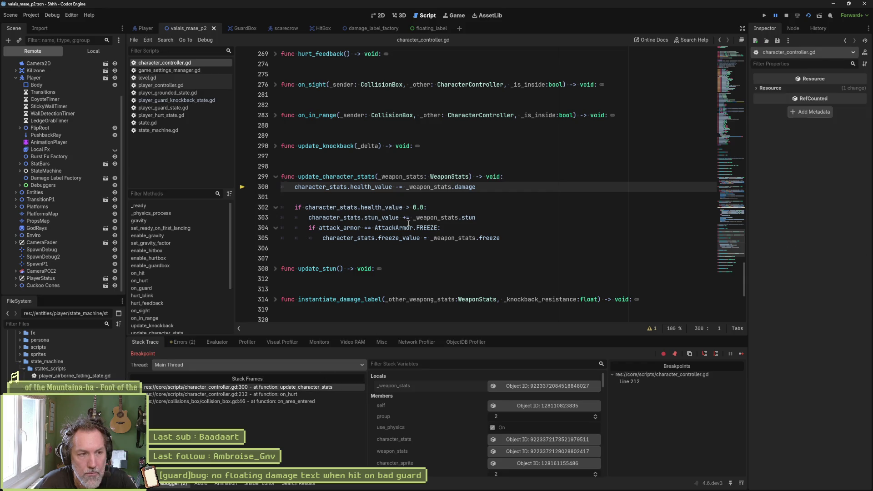
{"action": "scroll", "coordinate": [463, 210], "scroll_direction": "up", "scroll_amount": 5}
Continue the game, remove the line 212 breakpoint, and relaunch the project
{"action": "left_click", "coordinate": [764, 15]}
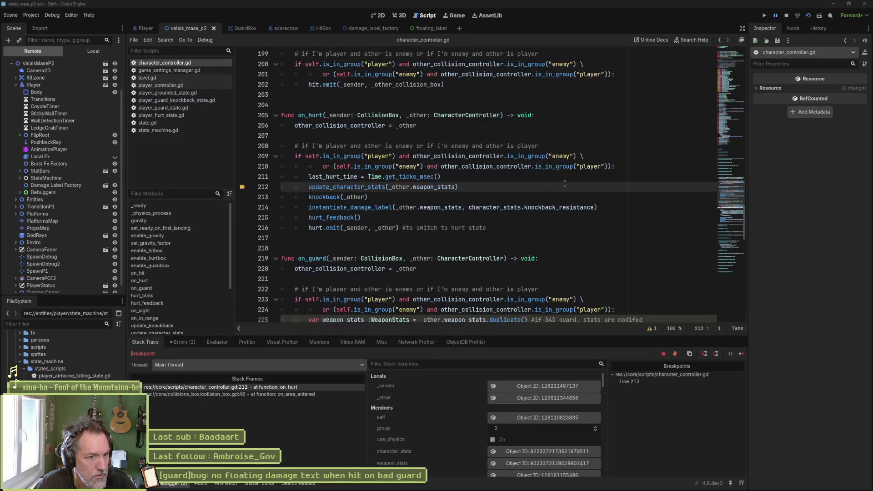
{"action": "left_click", "coordinate": [243, 187]}
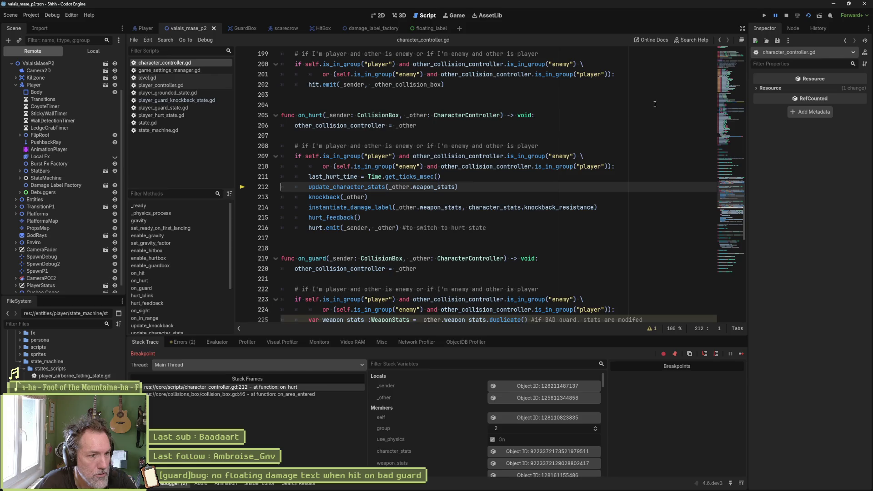
{"action": "left_click", "coordinate": [761, 15]}
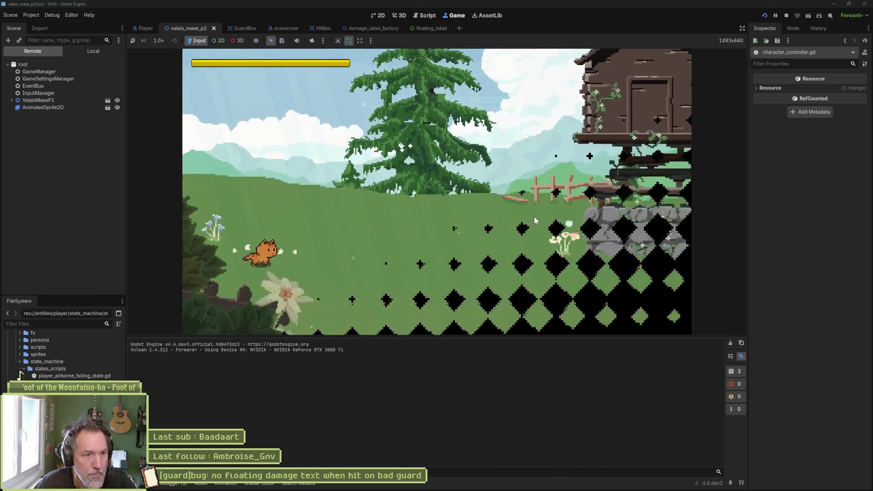
Restart and stop the scene, then jump to the instantiate_damage_label definition at line 314
{"action": "key", "text": "F6"}
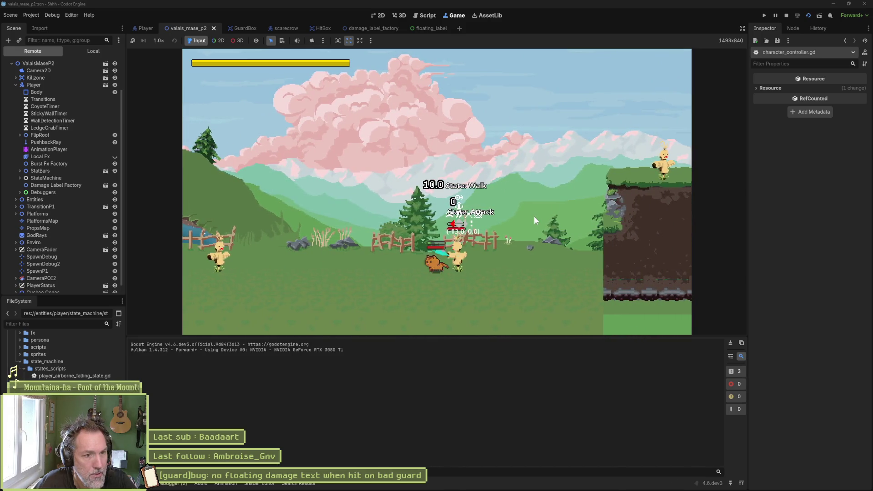
{"action": "key", "text": "F8"}
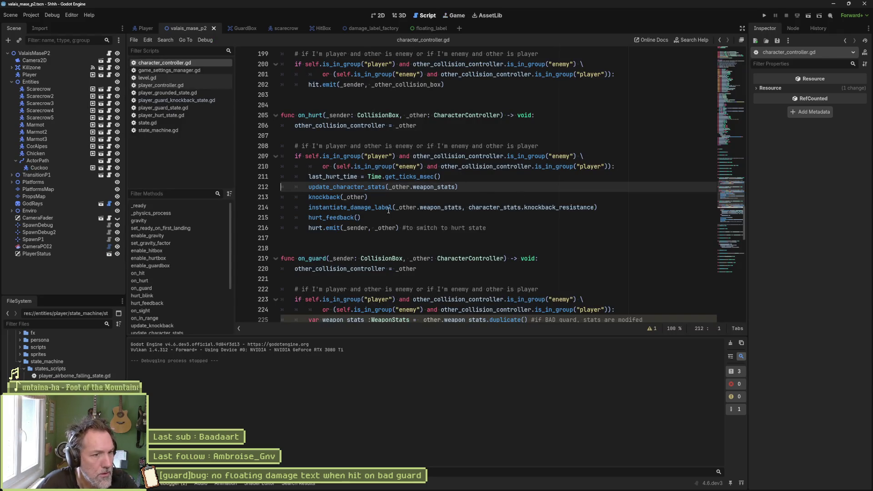
{"action": "double_click", "coordinate": [389, 207]}
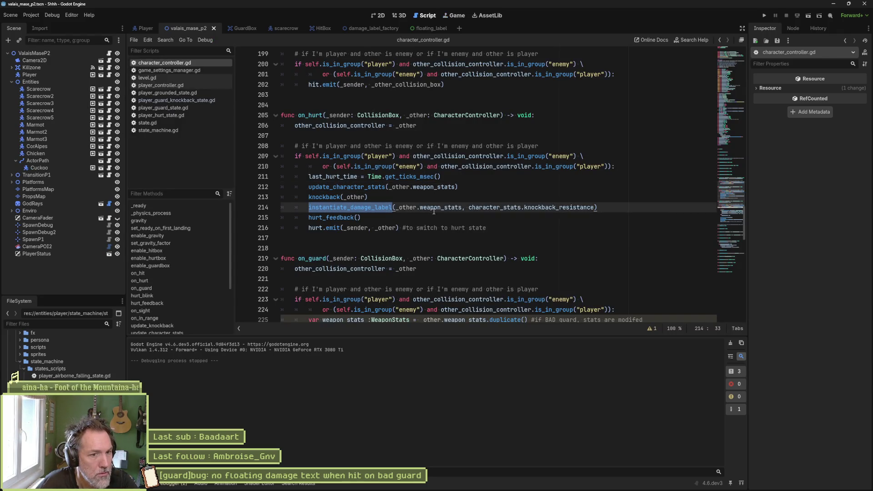
{"action": "left_click", "coordinate": [377, 209], "text": "ctrl"}
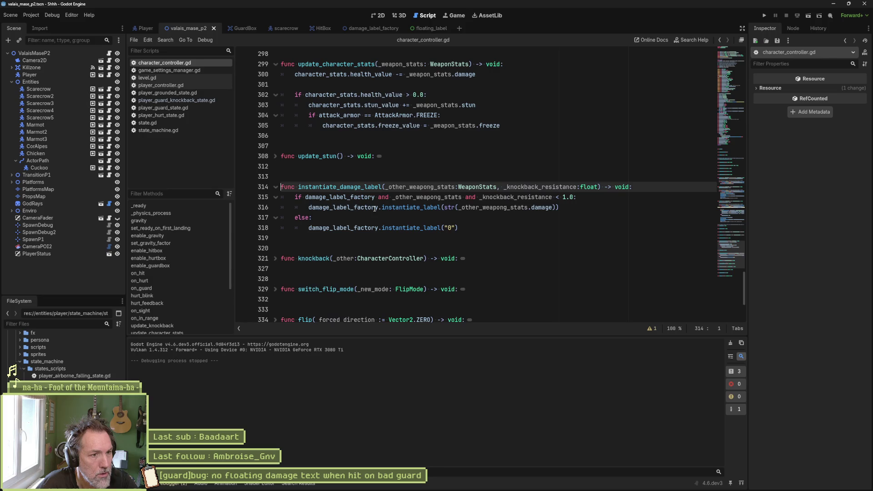
{"action": "left_click", "coordinate": [537, 251]}
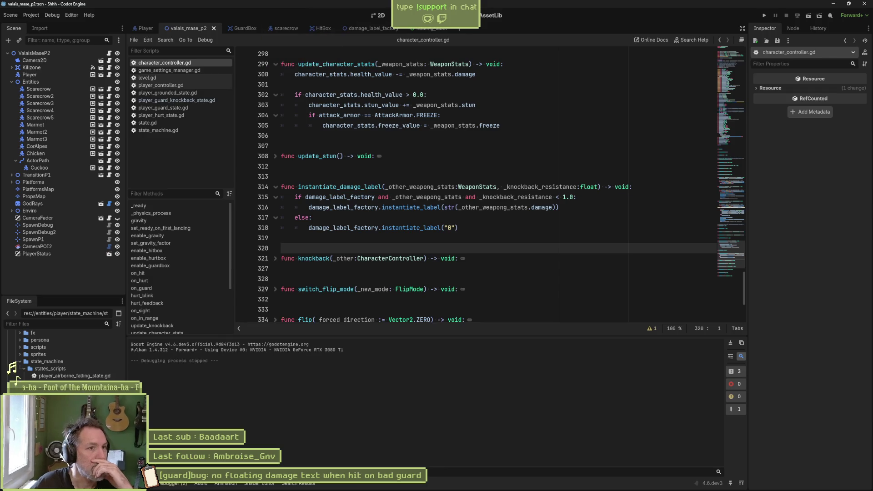
Revert Scarecrow2's Knockback Resistance to 0.0 in the 2D view and playtest the game
{"action": "key", "text": "ctrl+F1"}
{"action": "left_click", "coordinate": [40, 96]}
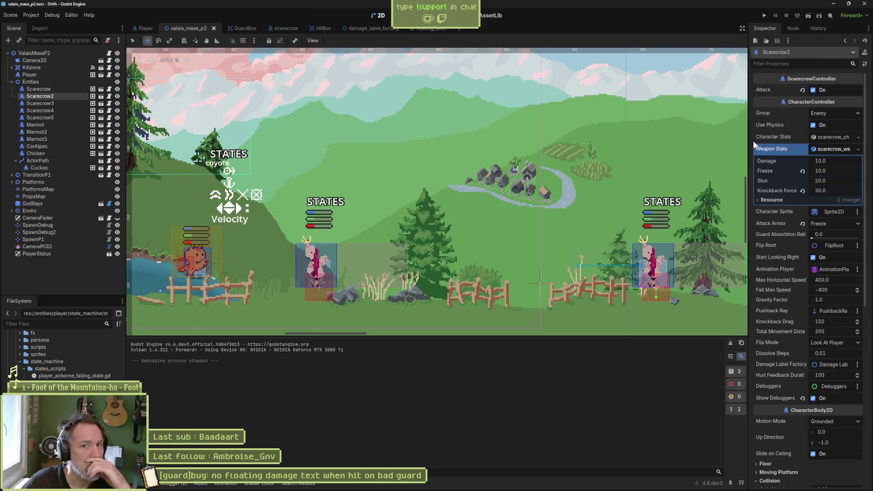
{"action": "left_click", "coordinate": [783, 138]}
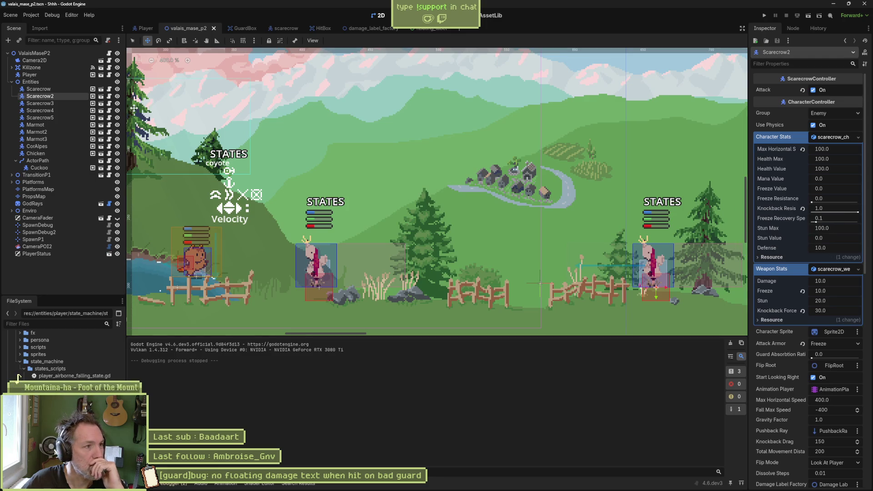
{"action": "left_click", "coordinate": [803, 210]}
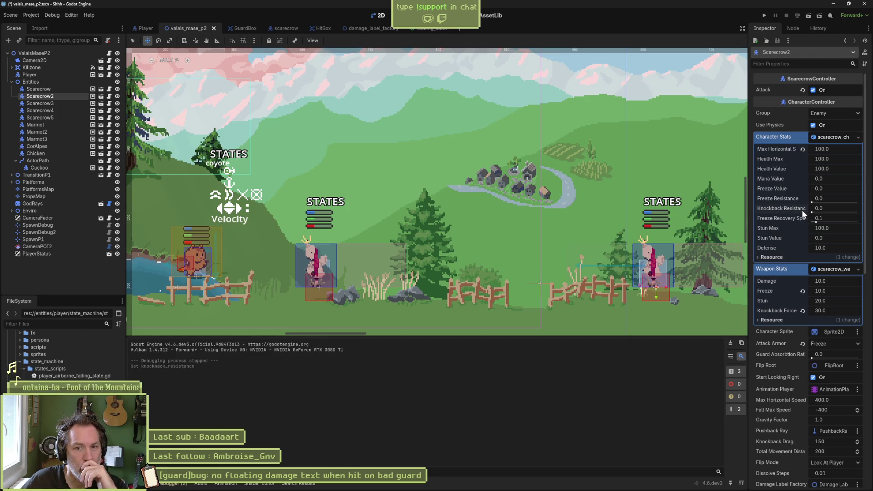
{"action": "key", "text": "F5"}
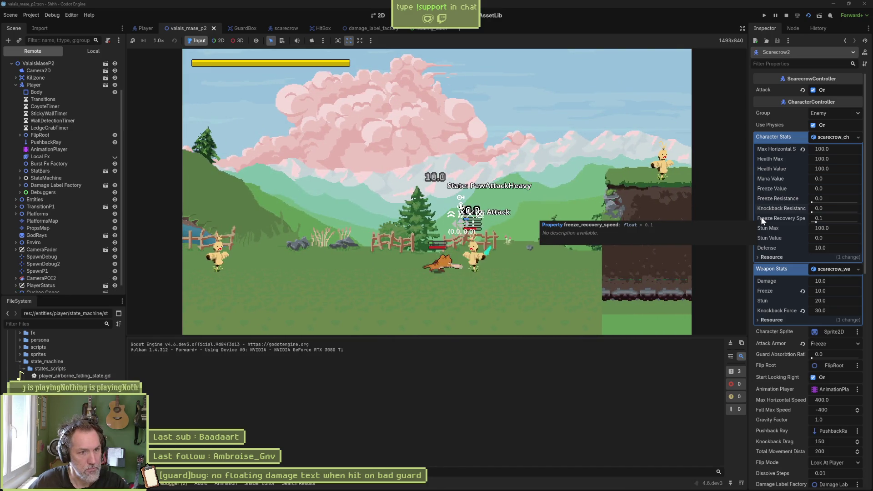
{"action": "key", "text": "F8"}
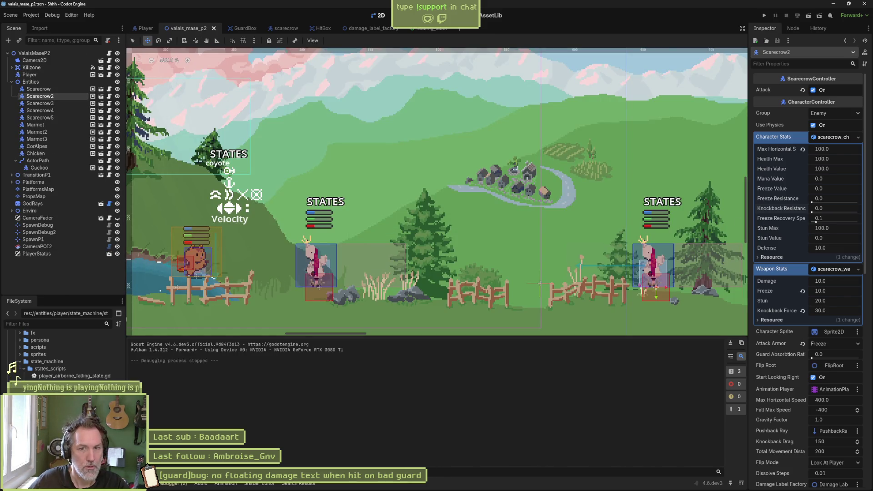
Select the guard bug task title in Asana, then bring up Fork's character_controller.gd diff
{"action": "mouse_move", "coordinate": [497, 489]}
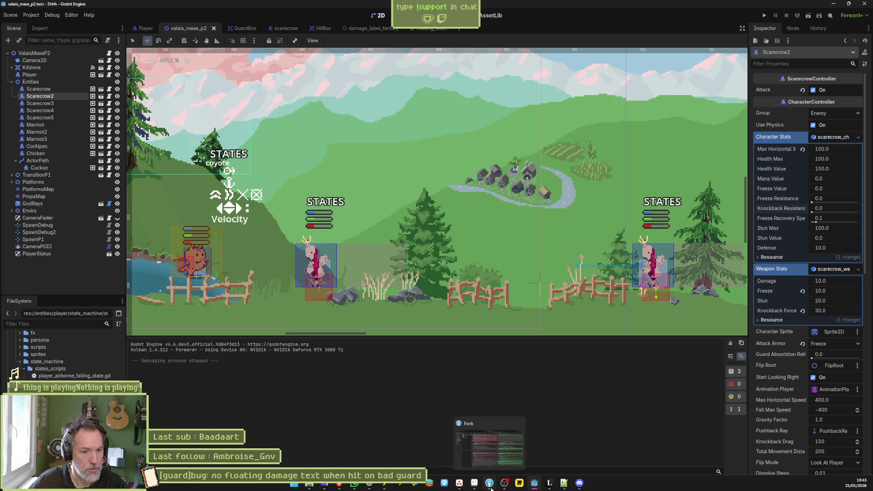
{"action": "left_click", "coordinate": [459, 487]}
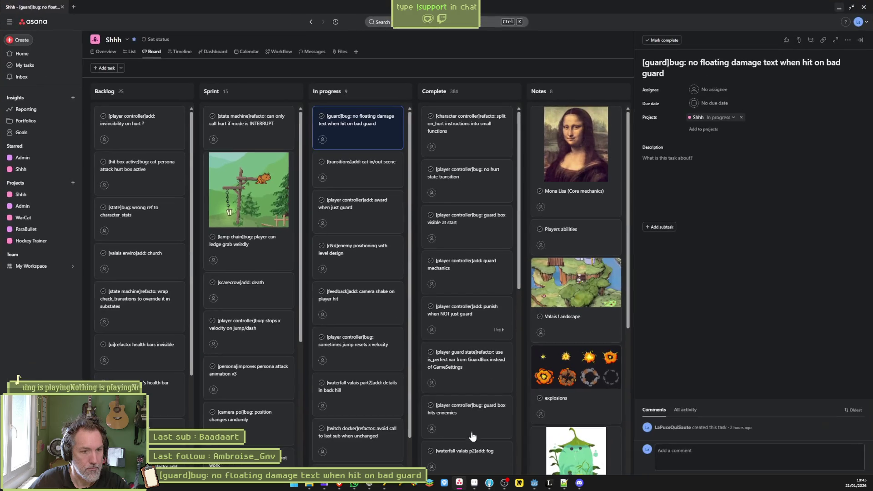
{"action": "triple_click", "coordinate": [725, 62]}
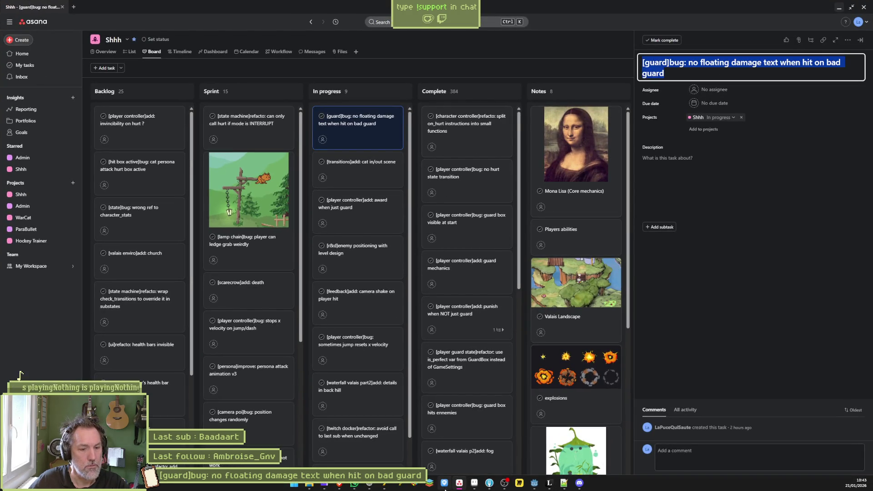
{"action": "mouse_move", "coordinate": [463, 486]}
{"action": "left_click", "coordinate": [460, 450]}
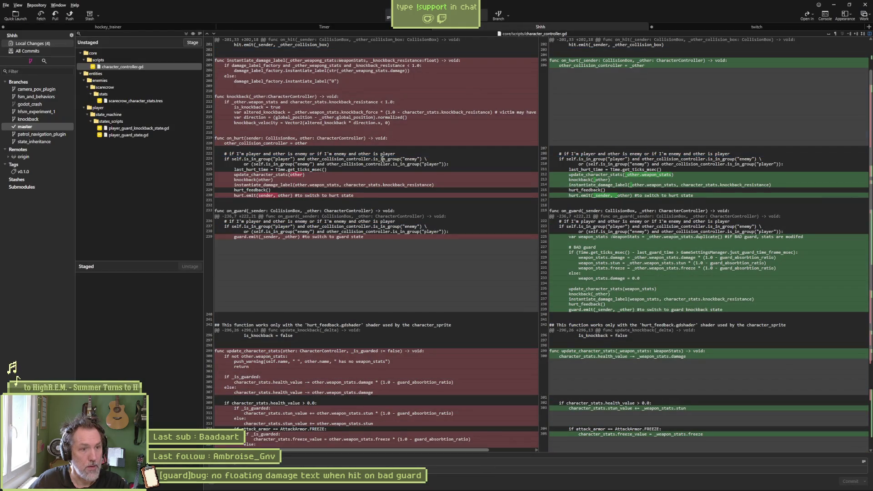
Paste the Asana bug task title into Fork's commit summary
{"action": "scroll", "coordinate": [456, 179], "scroll_direction": "up", "scroll_amount": 3}
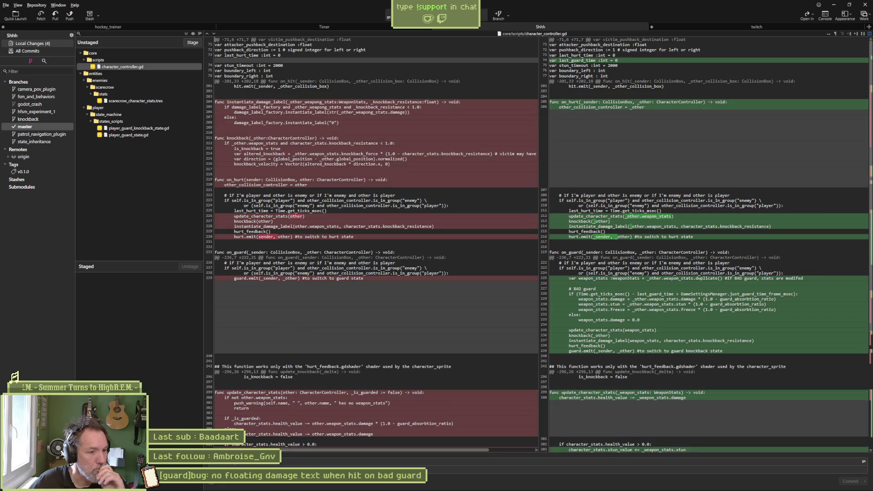
{"action": "key", "text": "ctrl+v"}
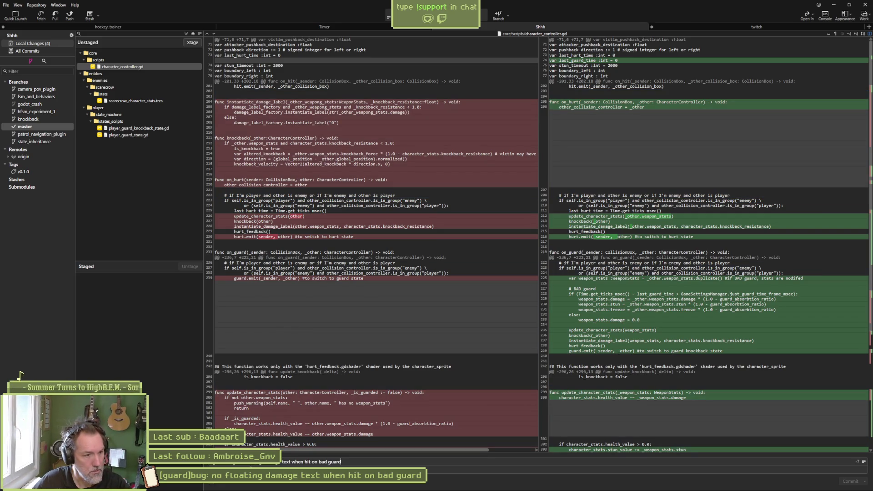
{"action": "type", "text": "s"}
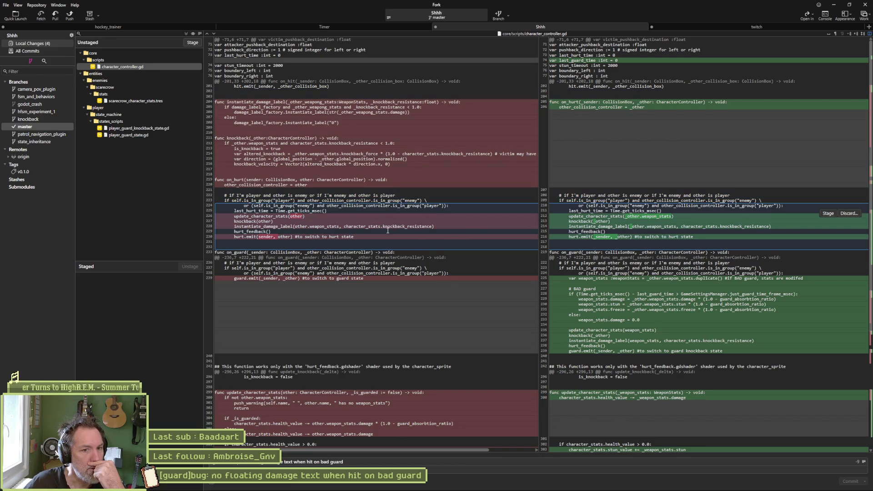
Review the character_controller.gd diff, then check the scarecrow_character_stats.tres changes
{"action": "scroll", "coordinate": [376, 234], "scroll_direction": "down", "scroll_amount": 1}
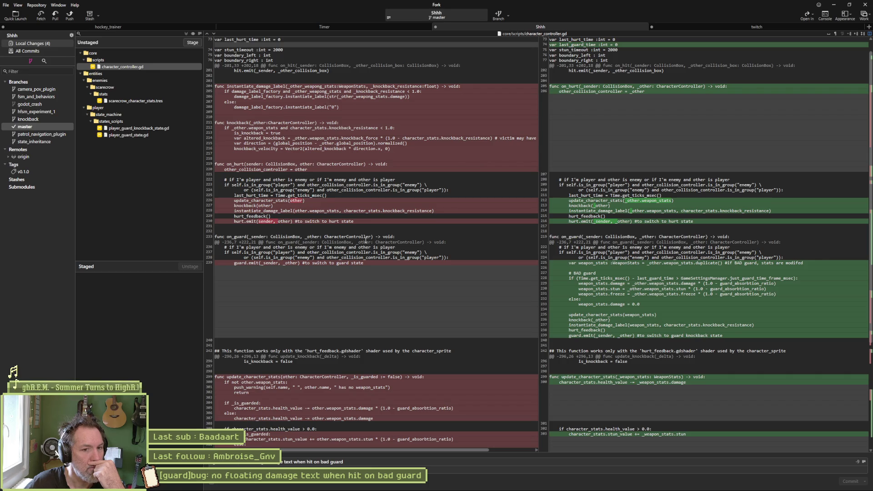
{"action": "mouse_move", "coordinate": [636, 320]}
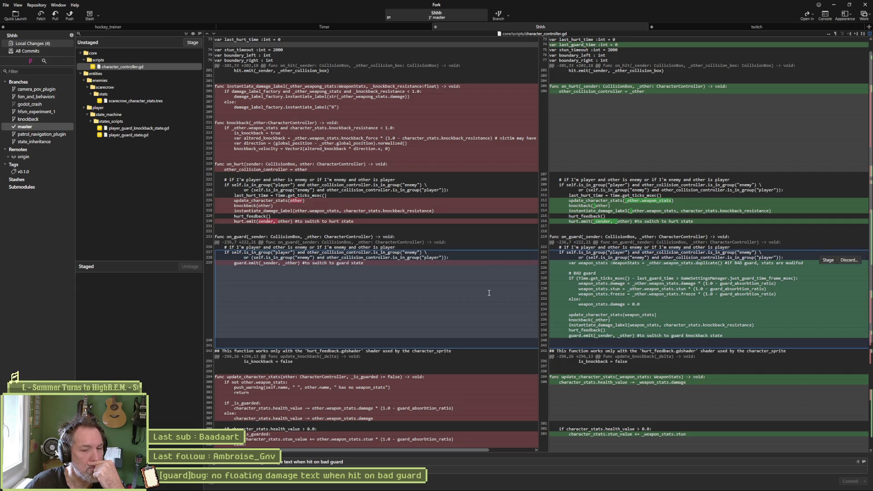
{"action": "scroll", "coordinate": [445, 298], "scroll_direction": "down", "scroll_amount": 1}
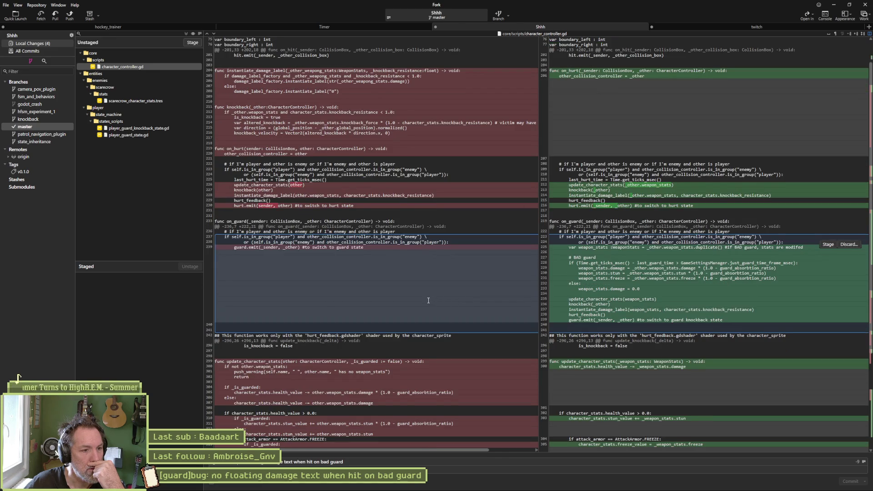
{"action": "scroll", "coordinate": [428, 301], "scroll_direction": "down", "scroll_amount": 1}
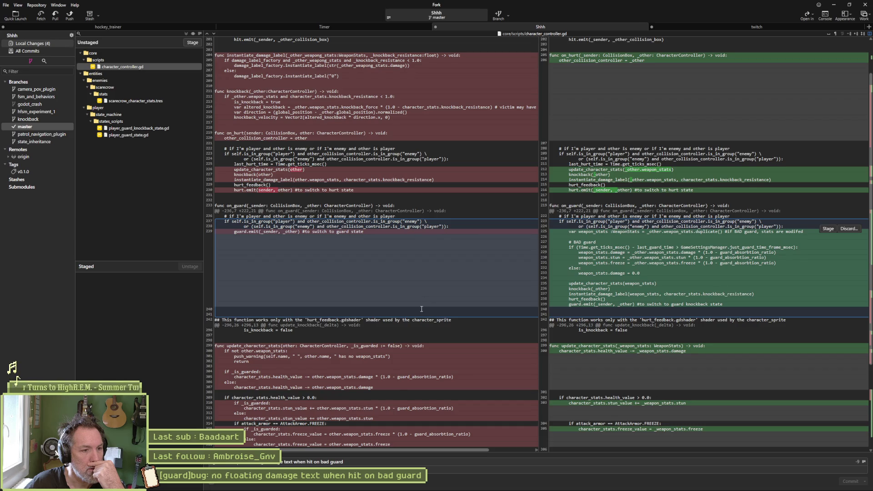
{"action": "scroll", "coordinate": [408, 368], "scroll_direction": "down", "scroll_amount": 3}
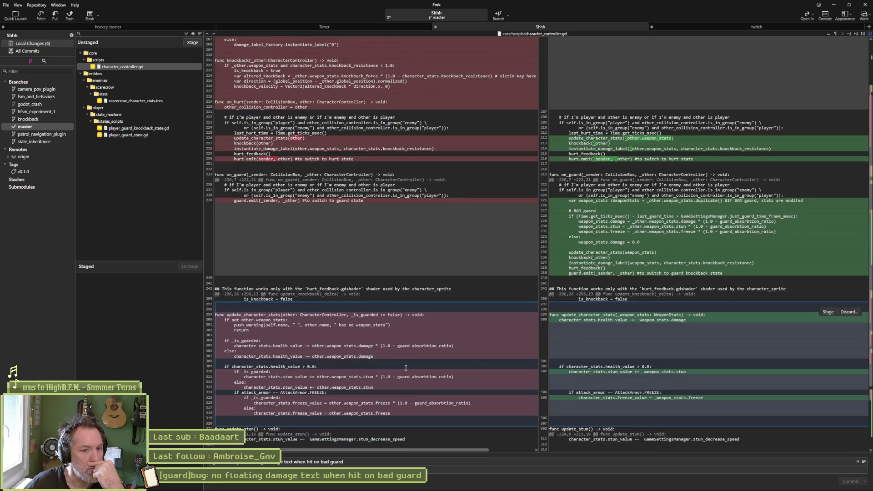
{"action": "scroll", "coordinate": [403, 367], "scroll_direction": "down", "scroll_amount": 5}
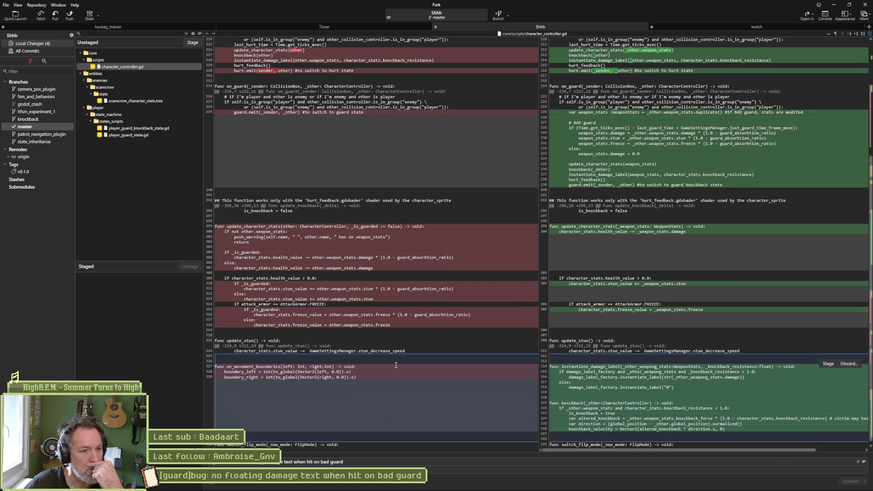
{"action": "scroll", "coordinate": [602, 396], "scroll_direction": "down", "scroll_amount": 1}
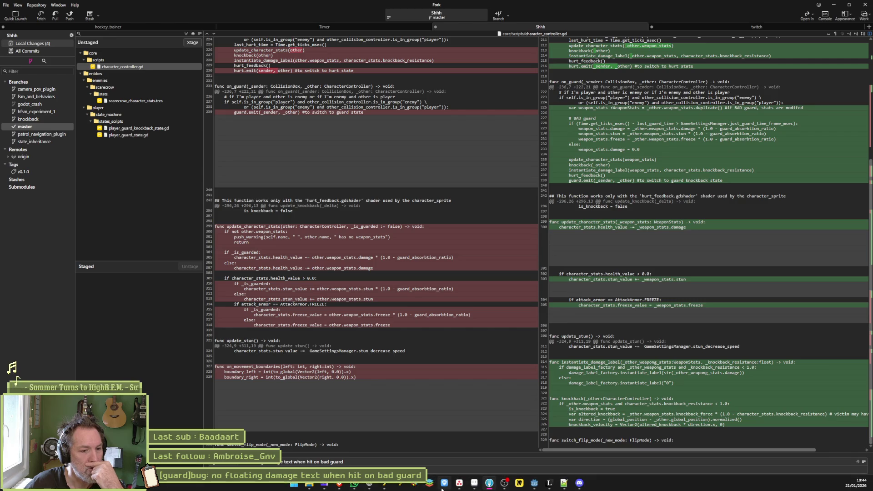
{"action": "left_click", "coordinate": [459, 487]}
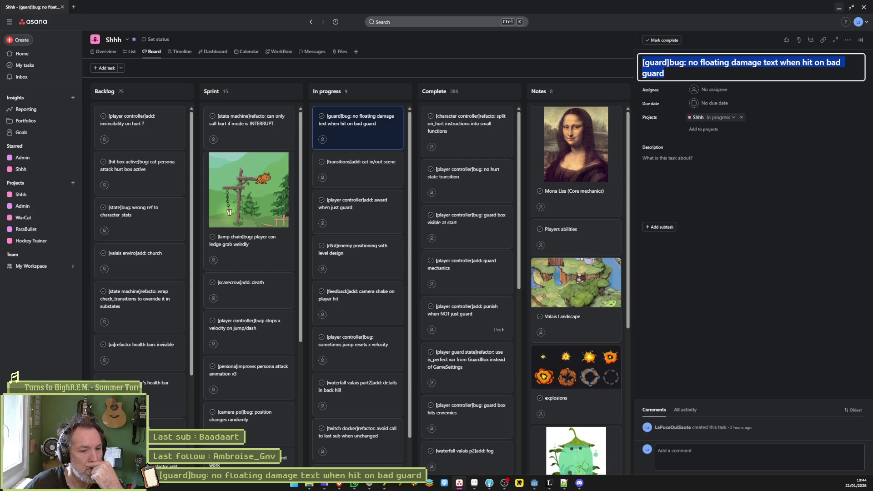
{"action": "left_click", "coordinate": [459, 483]}
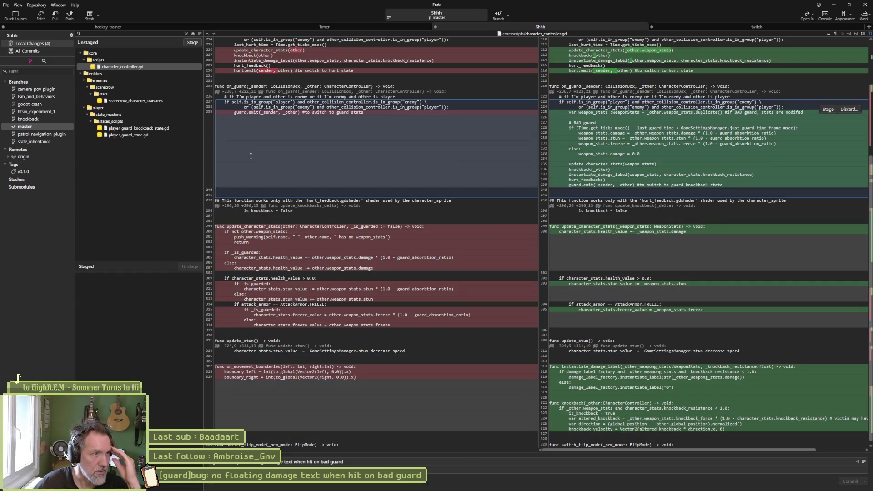
{"action": "left_click", "coordinate": [154, 99]}
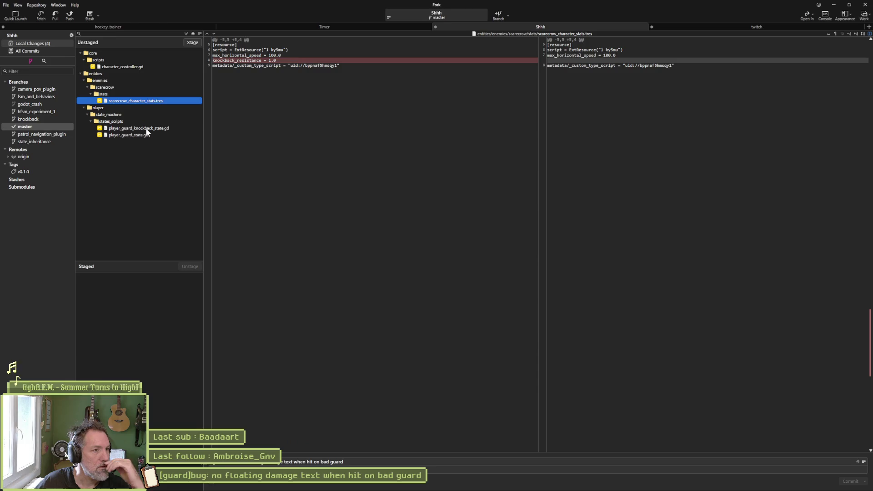
Check the player_guard_knockback_state.gd and player_guard_state.gd diffs, then stage and commit all four files
{"action": "left_click", "coordinate": [146, 129]}
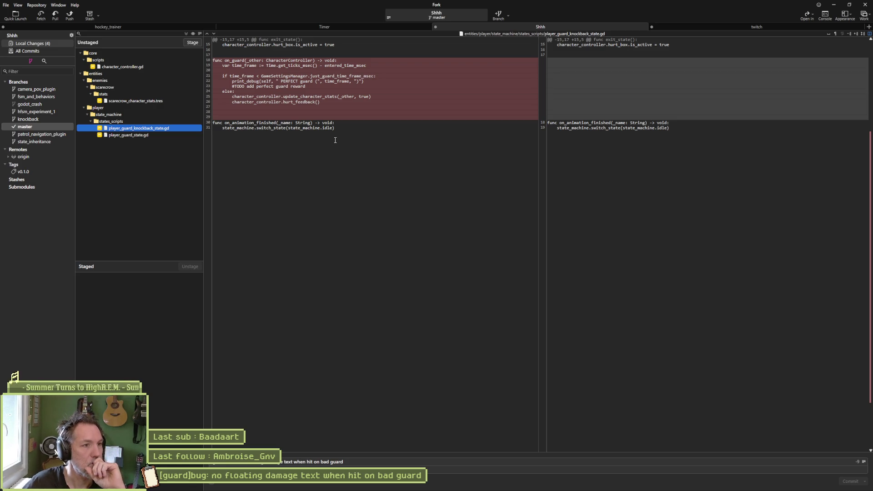
{"action": "left_click", "coordinate": [163, 135]}
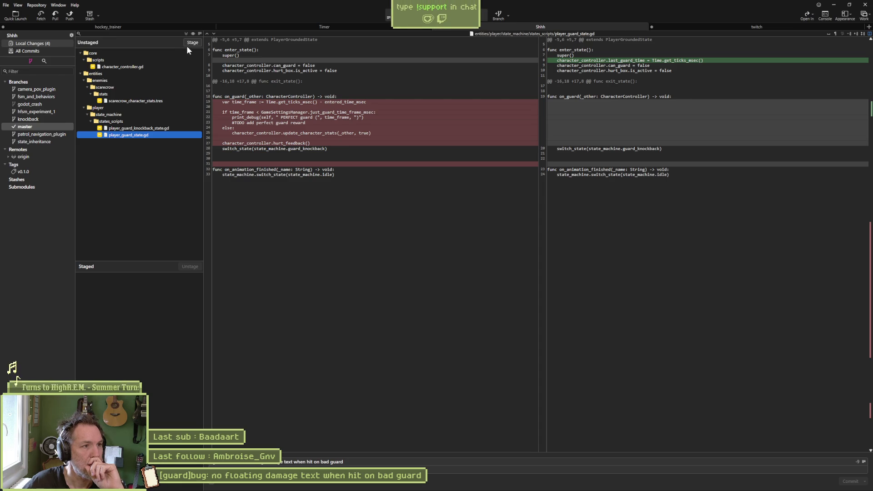
{"action": "left_click", "coordinate": [187, 33]}
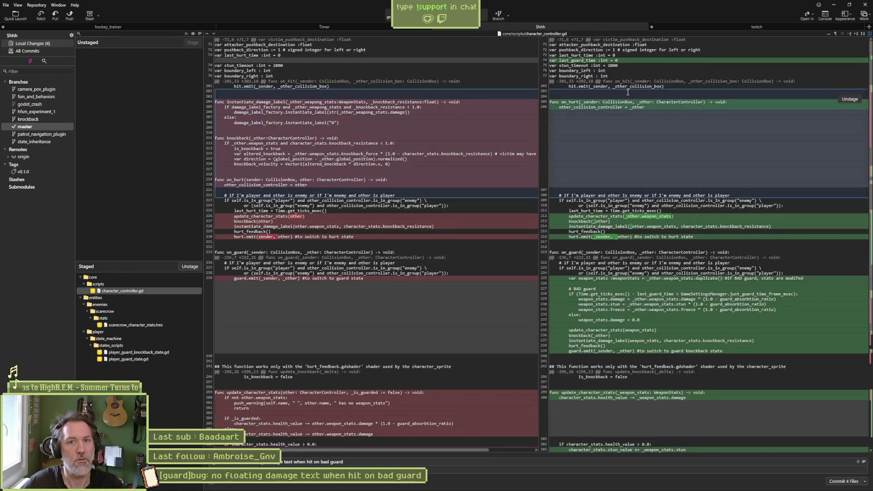
{"action": "key", "text": "ctrl+Return"}
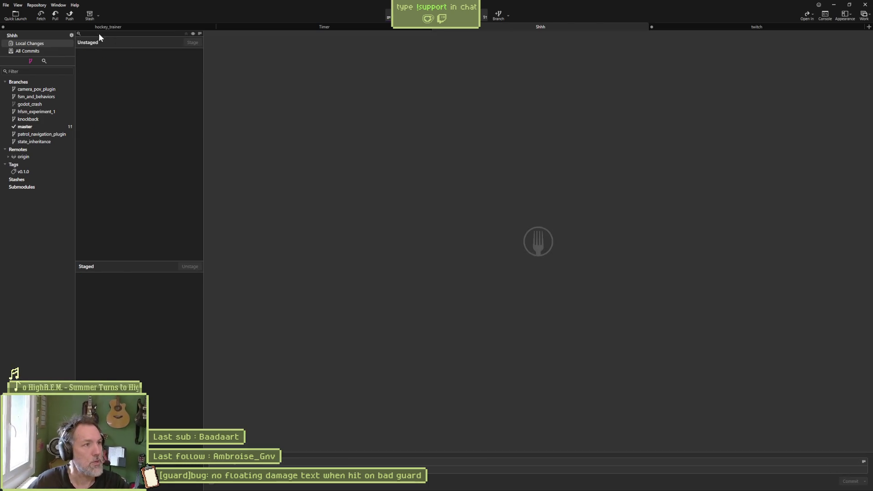
Push master's new commits to origin and minimize Fork
{"action": "left_click", "coordinate": [69, 16]}
{"action": "left_click", "coordinate": [485, 269]}
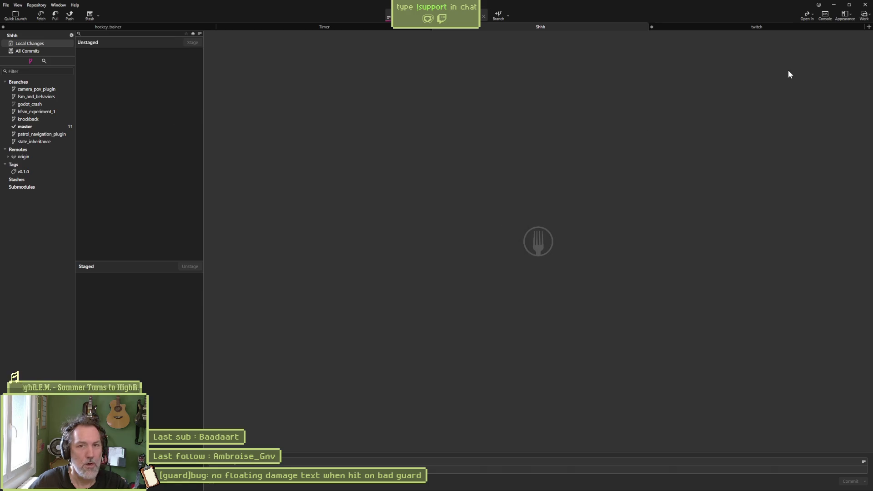
{"action": "left_click", "coordinate": [833, 5]}
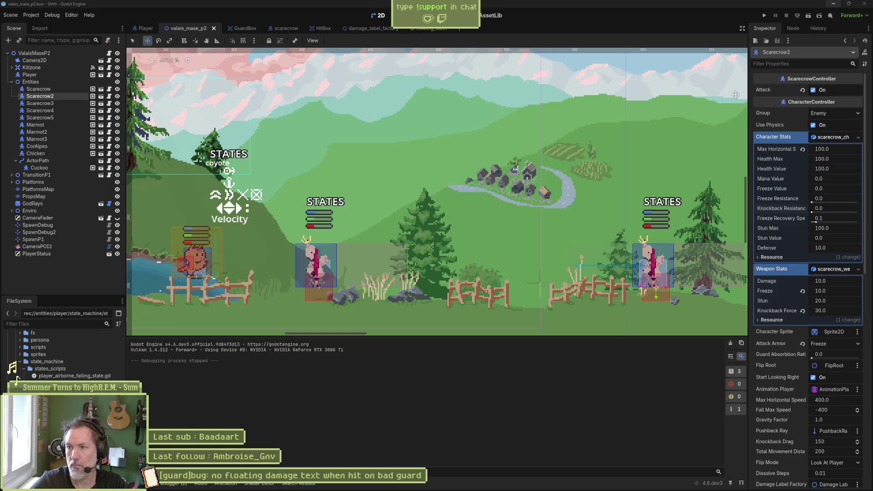
Drag the '[guard]bug' floating damage text card to Complete and the award card atop In progress
{"action": "key", "text": "alt+Tab"}
{"action": "left_click_drag", "start_coordinate": [391, 129], "coordinate": [474, 130]}
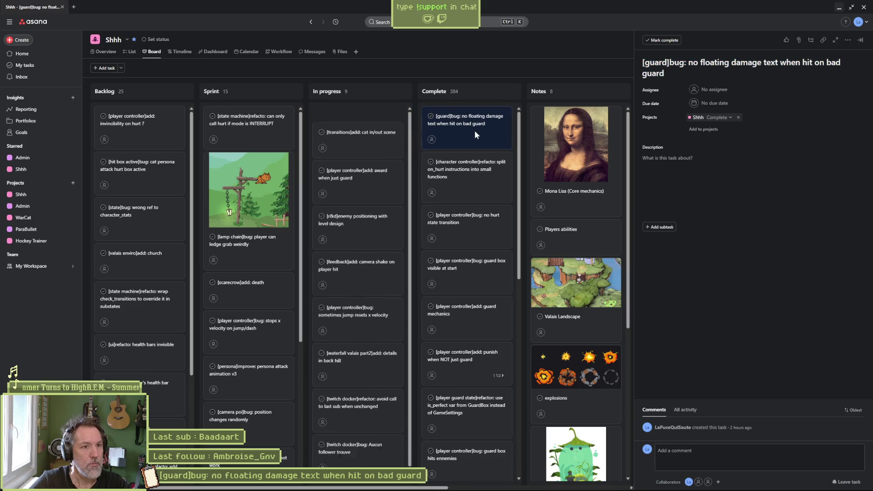
{"action": "mouse_move", "coordinate": [341, 165]}
{"action": "left_mouse_down"}
{"action": "mouse_move", "coordinate": [360, 123]}
{"action": "mouse_move", "coordinate": [364, 132]}
{"action": "left_mouse_up"}
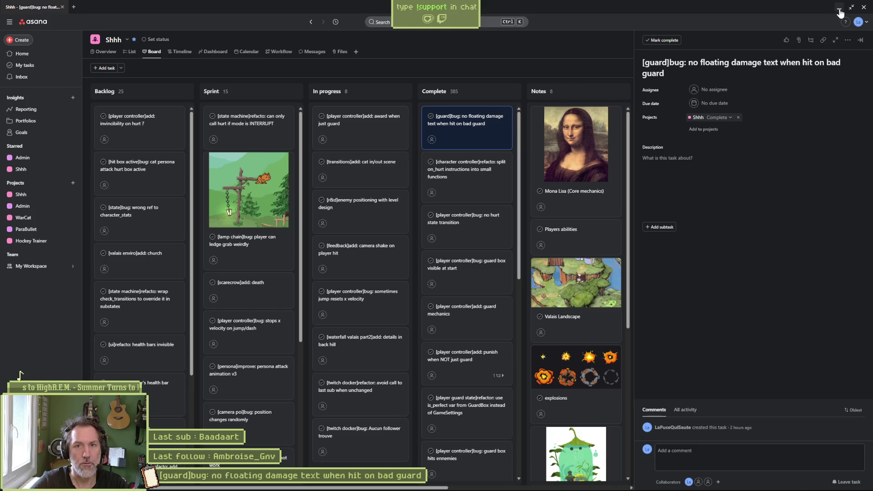
Rename the task to '[player controller]add: award when perfect guard', then return to Godot
{"action": "left_click", "coordinate": [399, 133]}
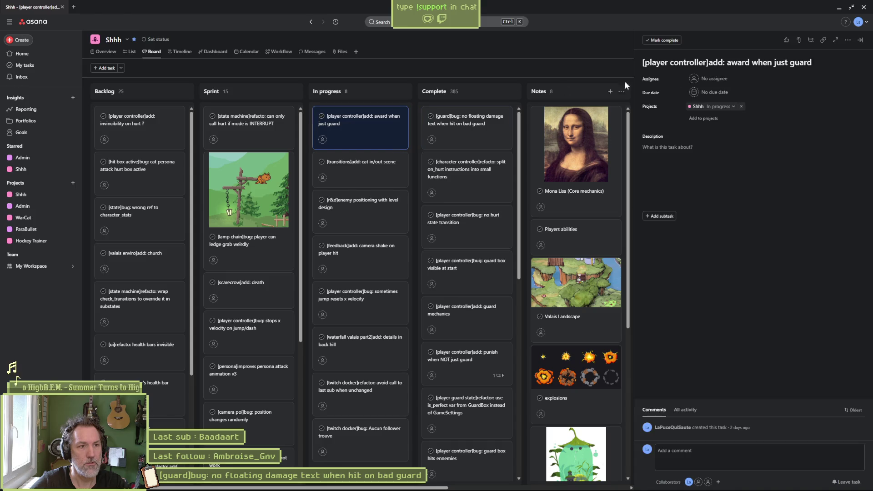
{"action": "double_click", "coordinate": [780, 62]}
{"action": "type", "text": "perfect"}
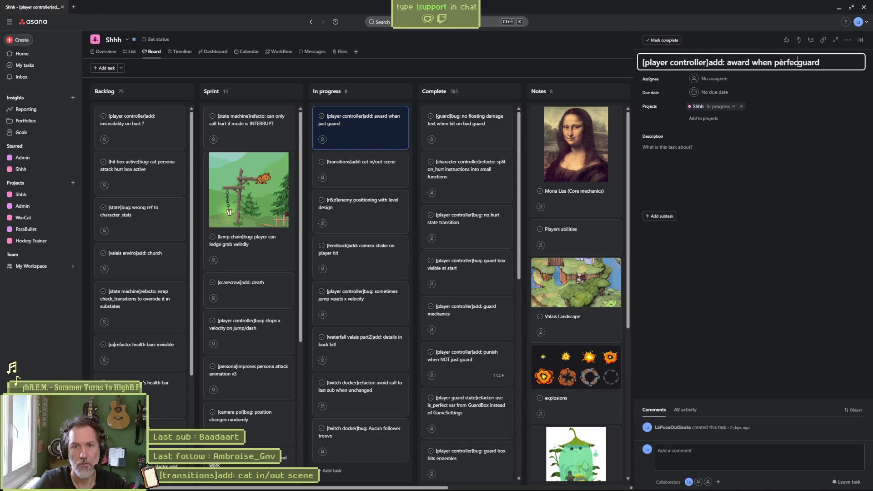
{"action": "left_click", "coordinate": [728, 318]}
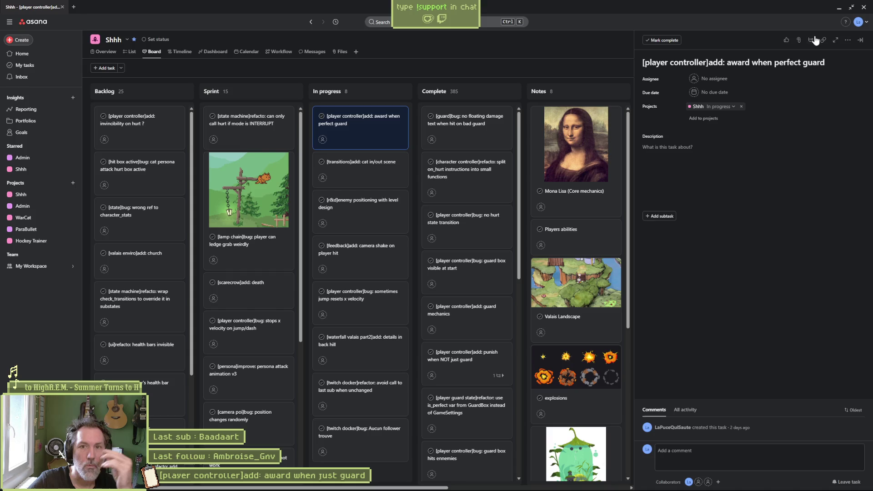
{"action": "key", "text": "alt+Tab"}
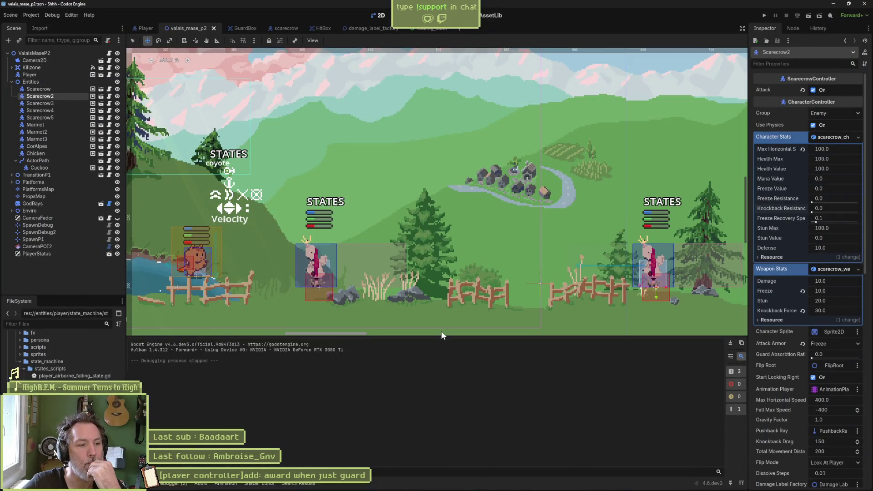
Check the debugger's Errors and Stack Trace tabs, then bring up the Infinite Painter sketch
{"action": "left_click", "coordinate": [170, 482]}
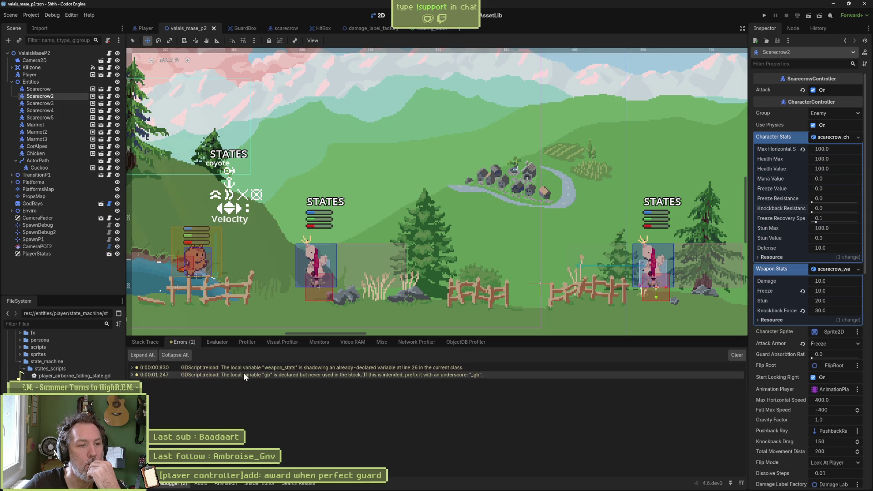
{"action": "left_click", "coordinate": [150, 344]}
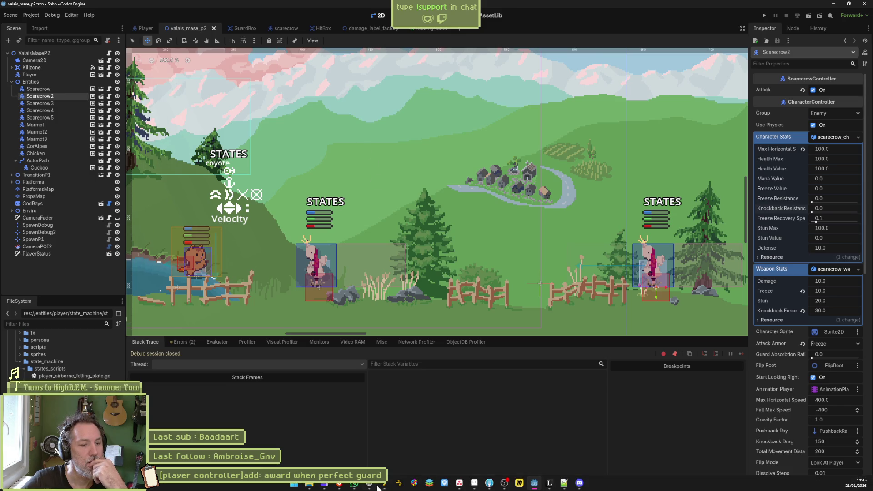
{"action": "left_click", "coordinate": [550, 484]}
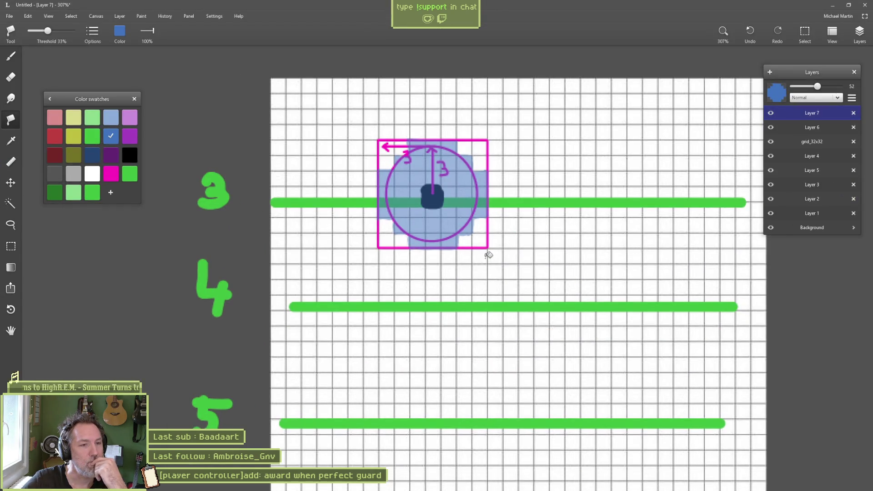
Zoom out on the guard-range sketch, minimize Infinite Painter, and return to the Asana task
{"action": "scroll", "coordinate": [529, 229], "scroll_direction": "down", "scroll_amount": 5}
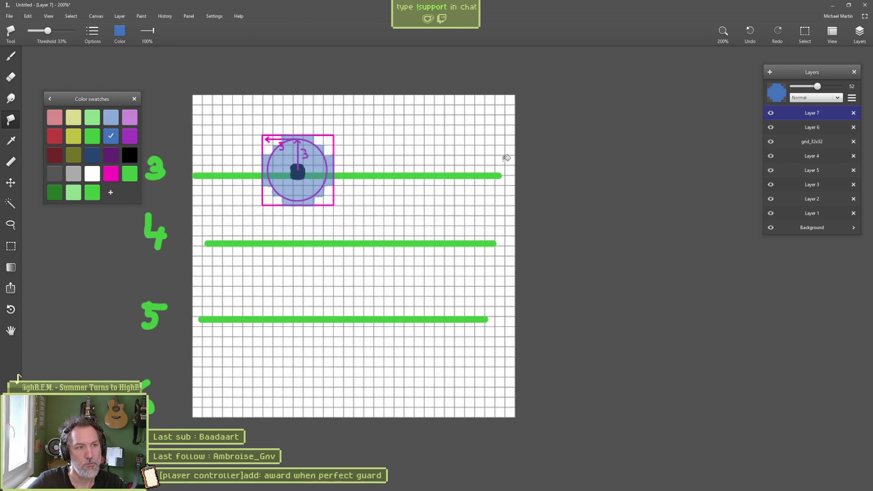
{"action": "left_click", "coordinate": [832, 5]}
{"action": "left_click", "coordinate": [413, 483]}
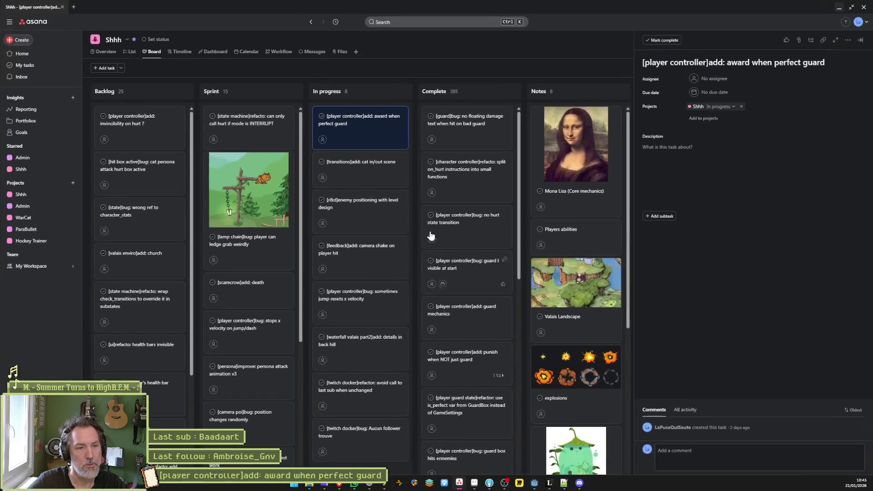
Type 'add life', 'add mana', 'inflict damages to attackant' and 'stun attackant' as separate description lines
{"action": "left_click", "coordinate": [705, 178]}
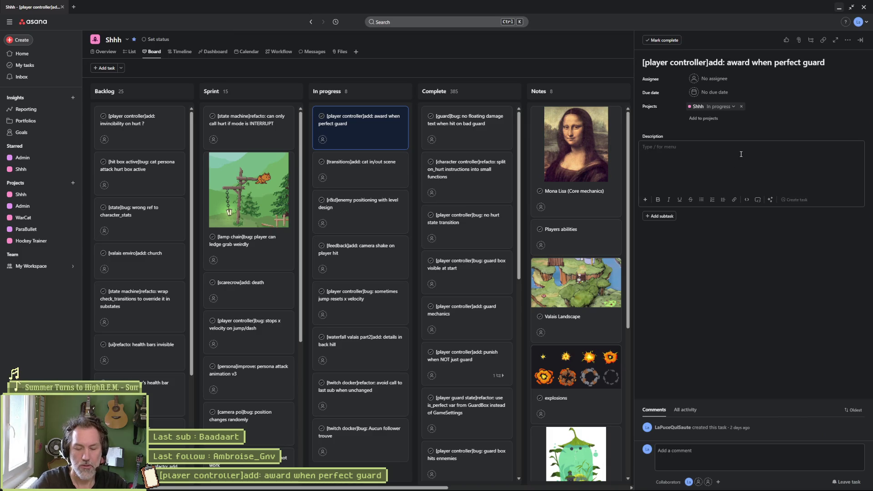
{"action": "type", "text": "add life"}
{"action": "key", "text": "Return"}
{"action": "type", "text": "add mana"}
{"action": "key", "text": "Return"}
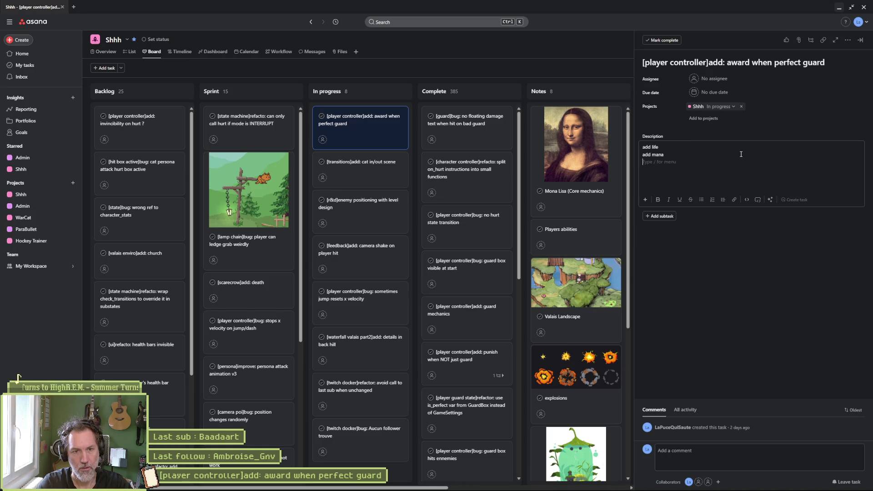
{"action": "type", "text": "inflict damages to attackant"}
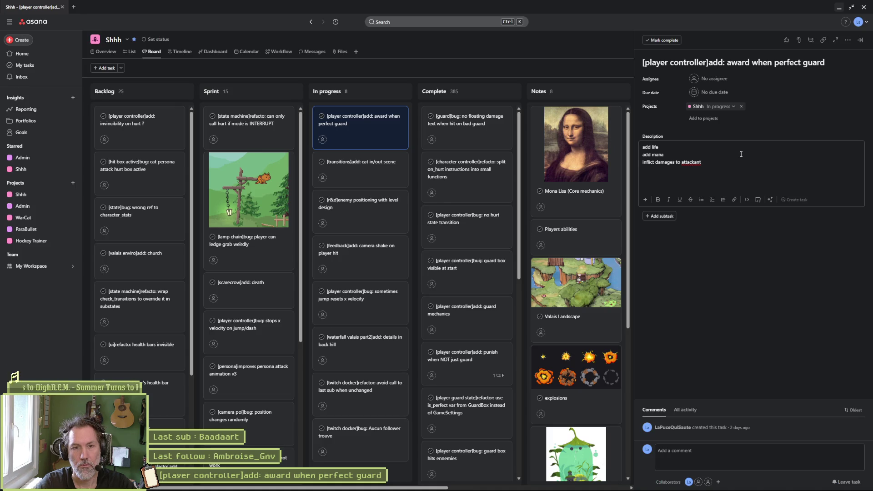
{"action": "key", "text": "Return"}
{"action": "type", "text": "stun attackan"}
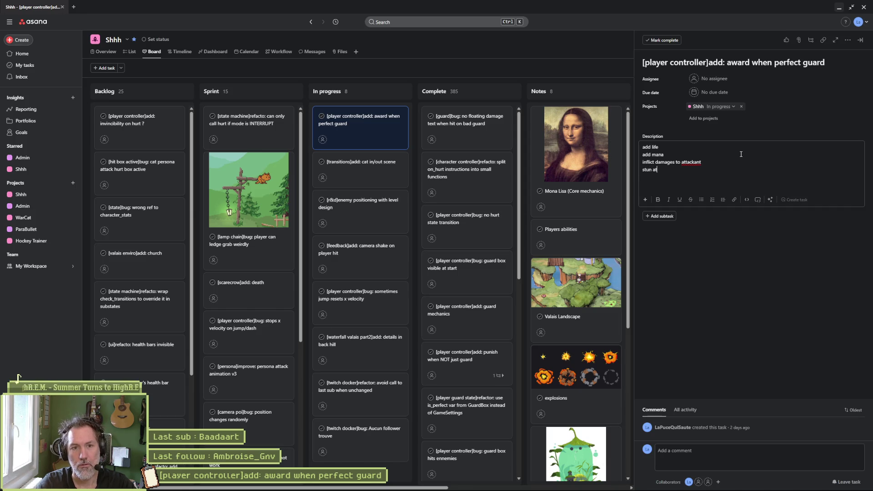
{"action": "type", "text": "t"}
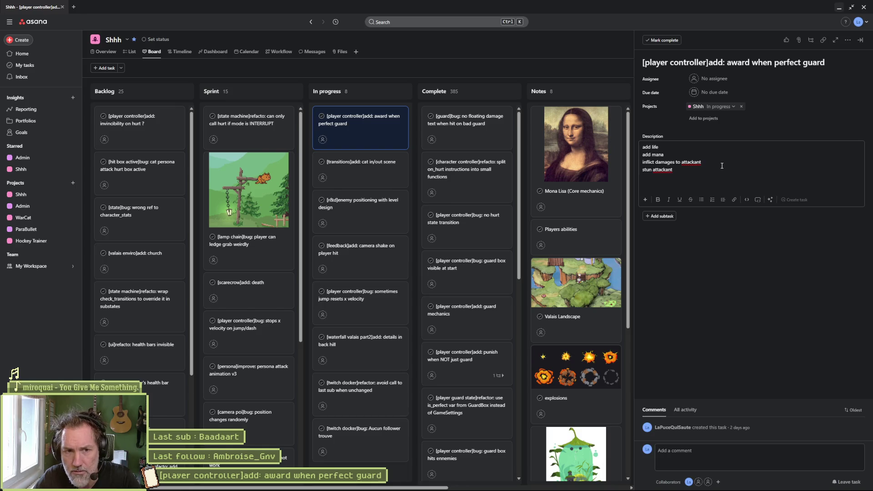
Add 'freeze attackant' and an 'ideas' heading, and turn the five ideas into a bulleted list
{"action": "key", "text": "Return"}
{"action": "type", "text": "free"}
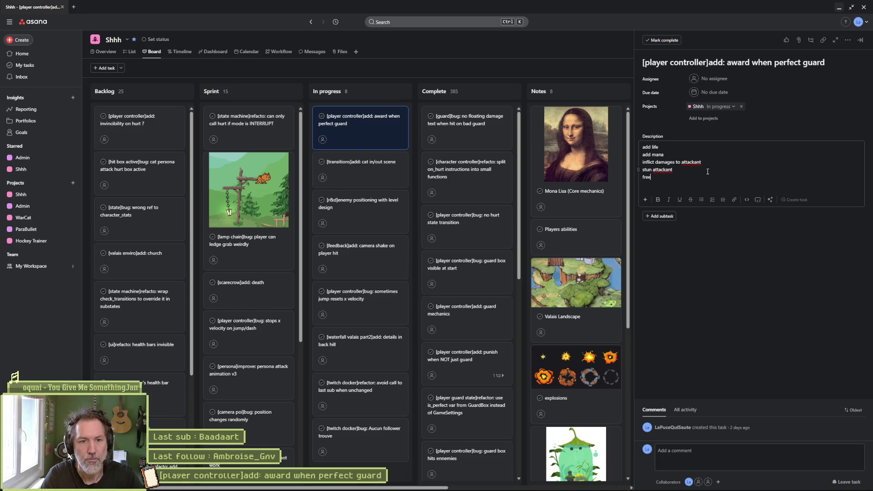
{"action": "type", "text": "ze attackant"}
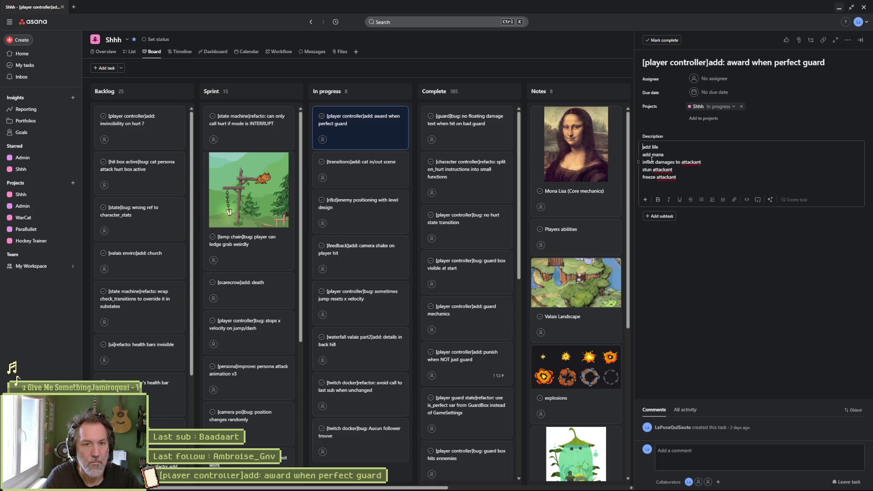
{"action": "type", "text": "ideas:"}
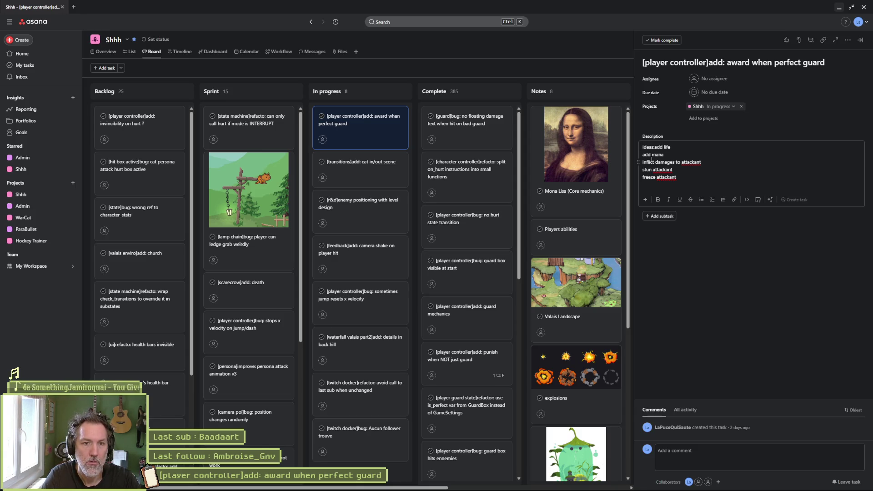
{"action": "key", "text": "Return"}
{"action": "key", "text": "shift+Down"}
{"action": "key", "text": "shift+Down"}
{"action": "key", "text": "shift+Down"}
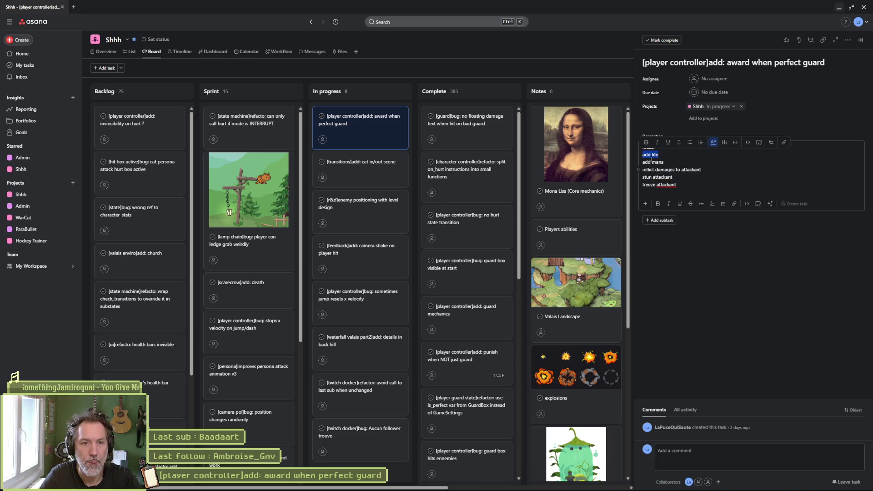
{"action": "key", "text": "shift+Down"}
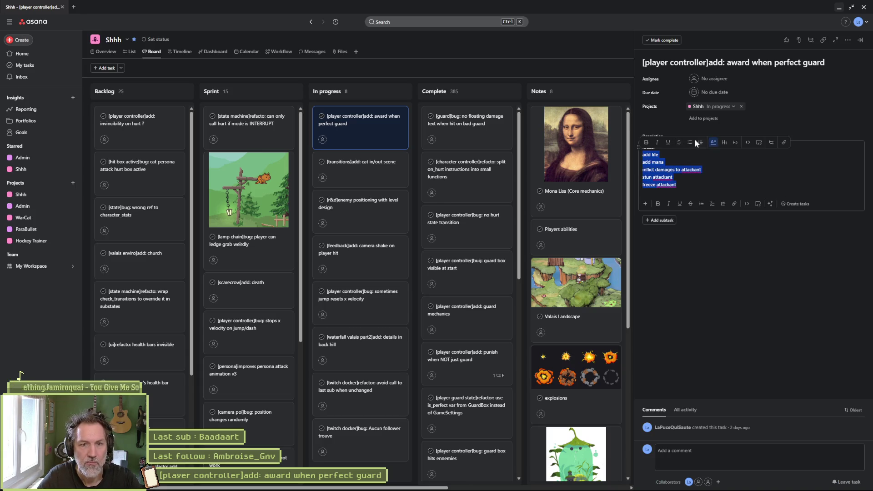
{"action": "left_click", "coordinate": [690, 142]}
{"action": "left_click", "coordinate": [693, 147]}
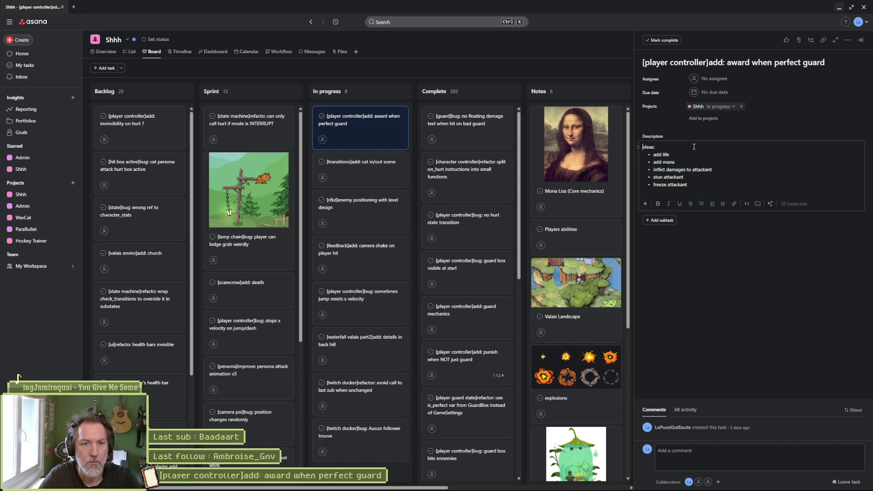
Add 'first version: add mana and add stun to attackant (small amount)' above the ideas heading
{"action": "key", "text": "Return"}
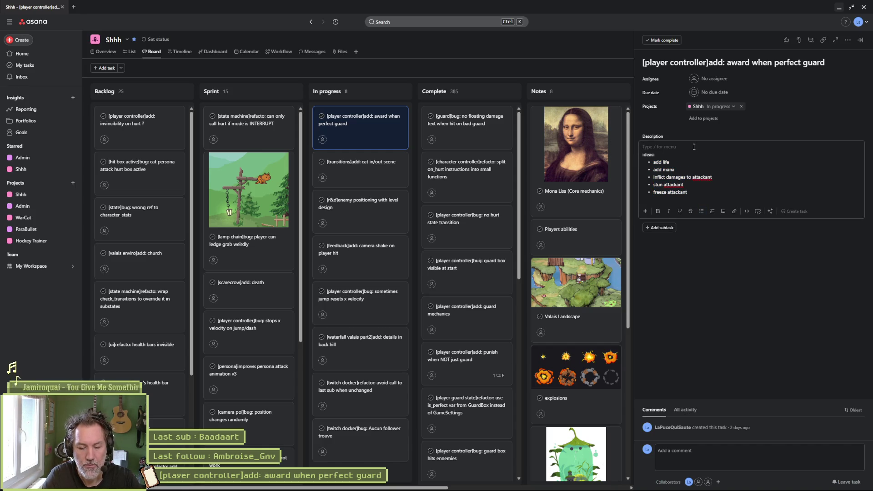
{"action": "type", "text": "first version: a"}
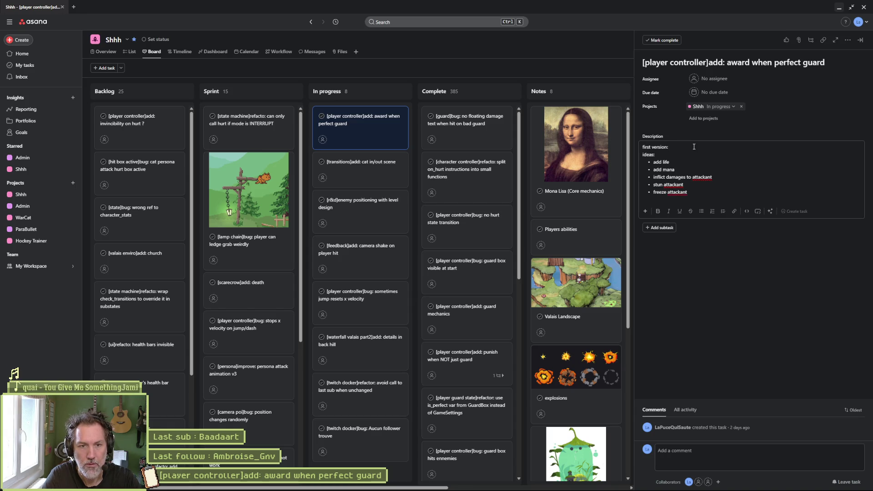
{"action": "type", "text": "dd mana"}
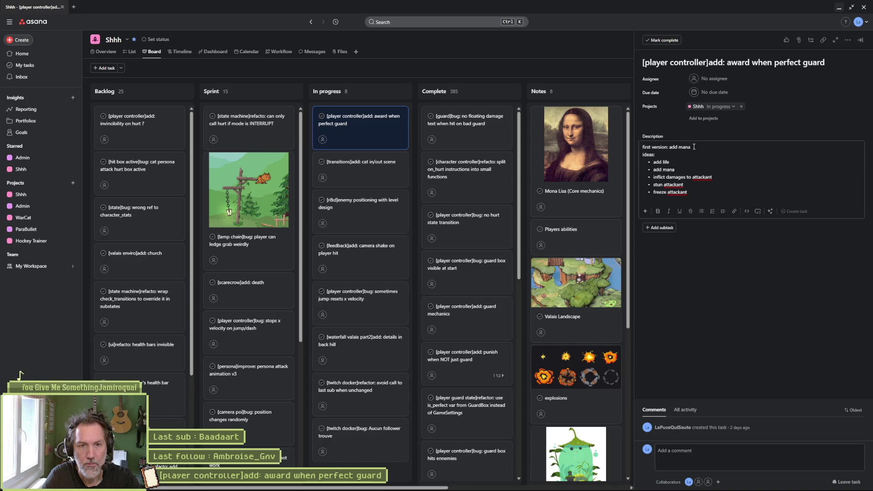
{"action": "type", "text": " and ad"}
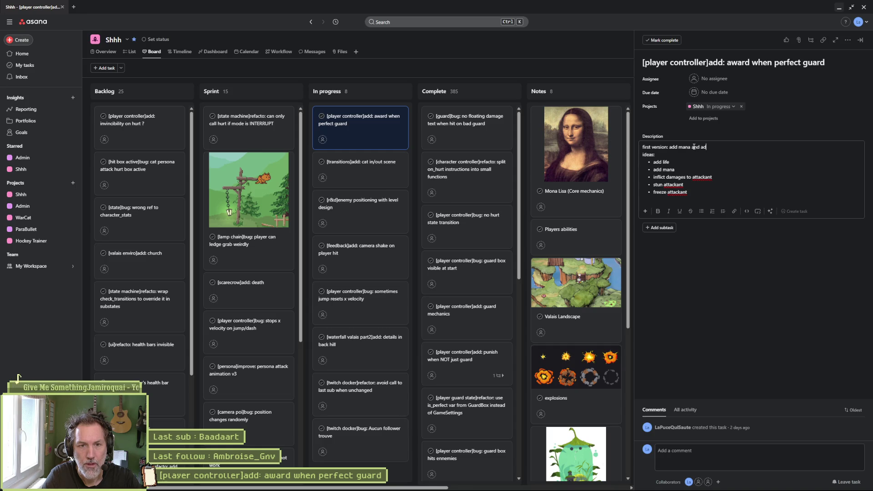
{"action": "type", "text": "d stu"}
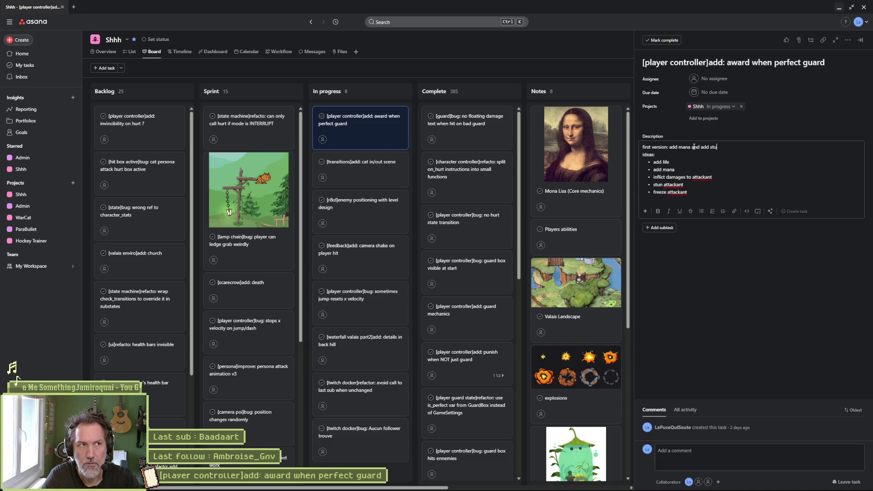
{"action": "type", "text": "n to attackant"}
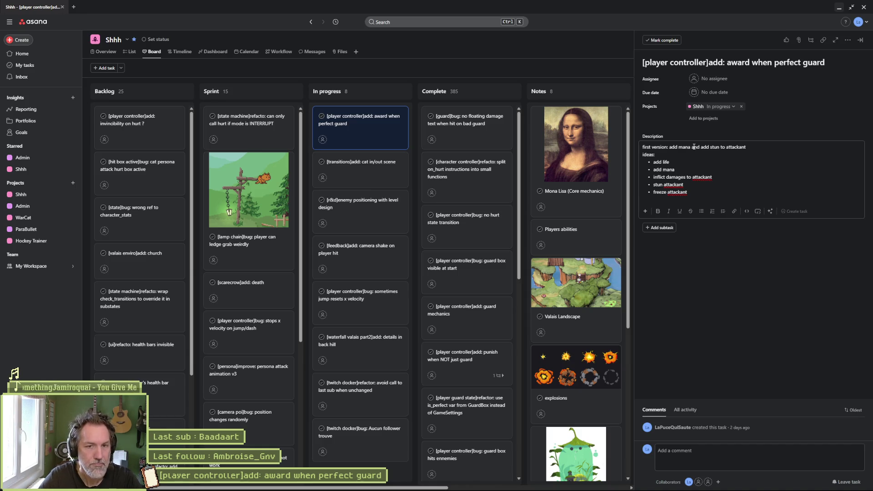
{"action": "type", "text": " (small amount)"}
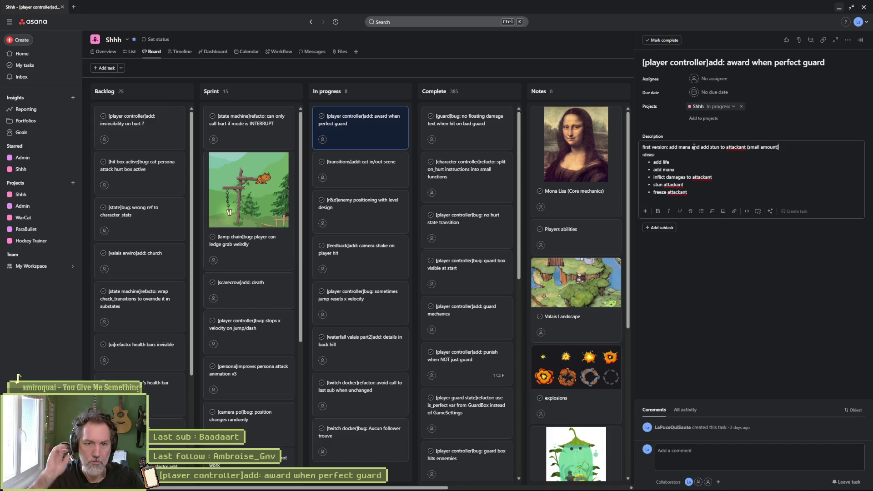
{"action": "left_click", "coordinate": [708, 285]}
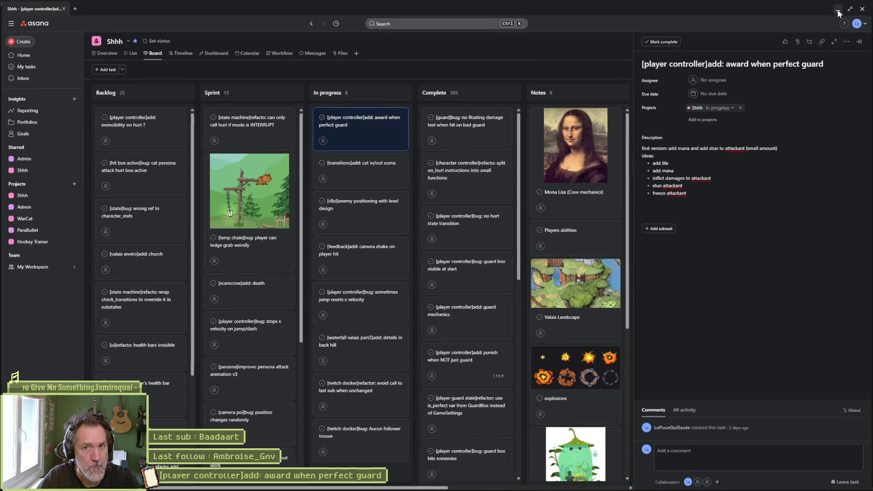
{"action": "key", "text": "alt+Tab"}
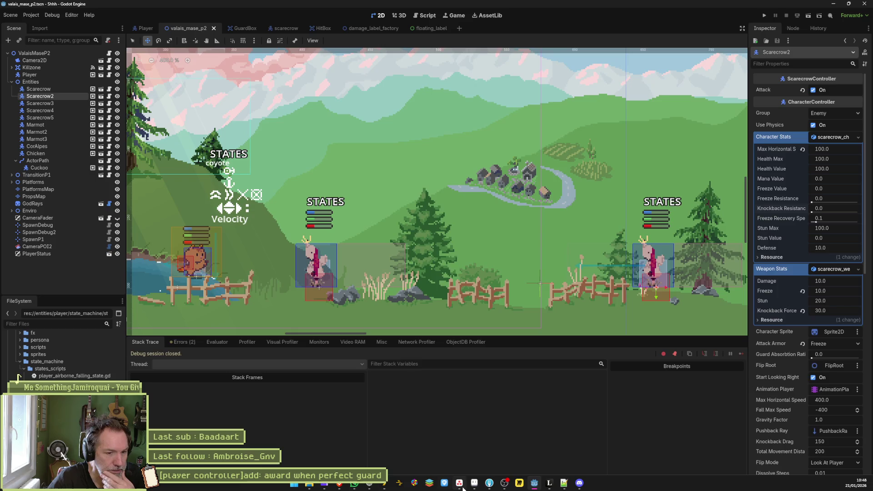
Switch from Godot to the browser showing the 'award when perfect guard' task
{"action": "left_click", "coordinate": [460, 484]}
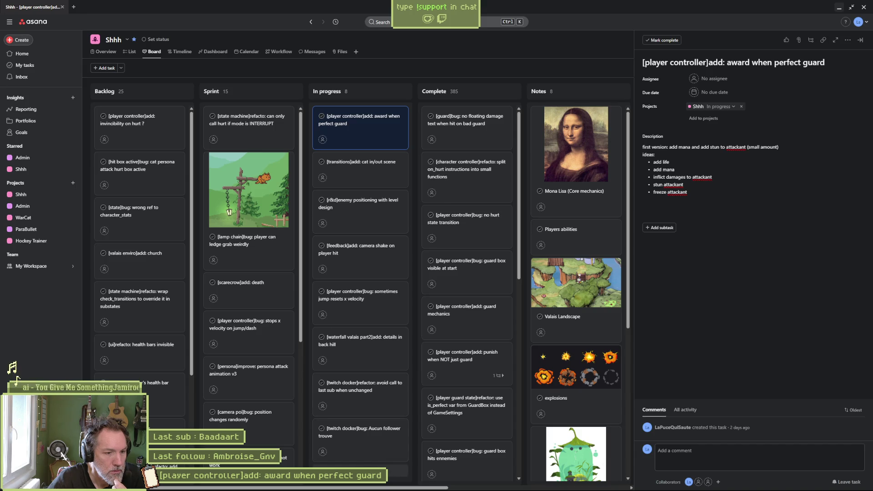
Add the task '[cat sprite]add: guard animations' to In progress, placed right under the perfect-guard task
{"action": "left_click", "coordinate": [400, 468]}
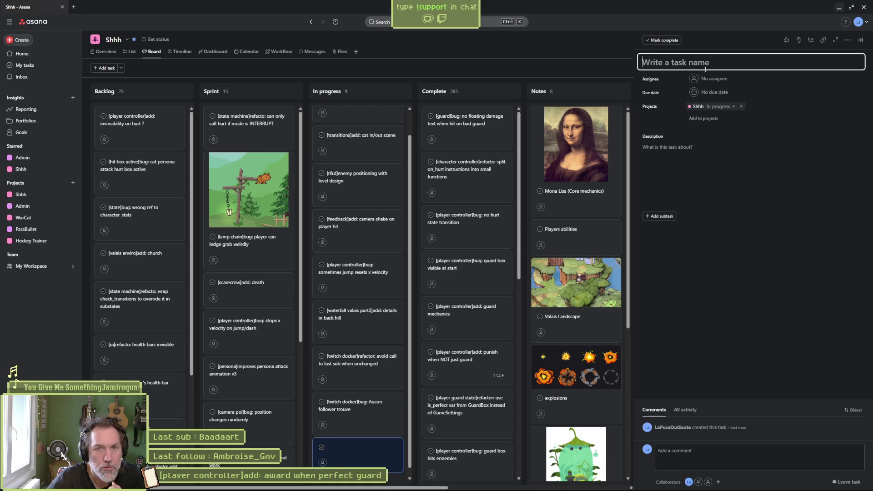
{"action": "type", "text": "[]"}
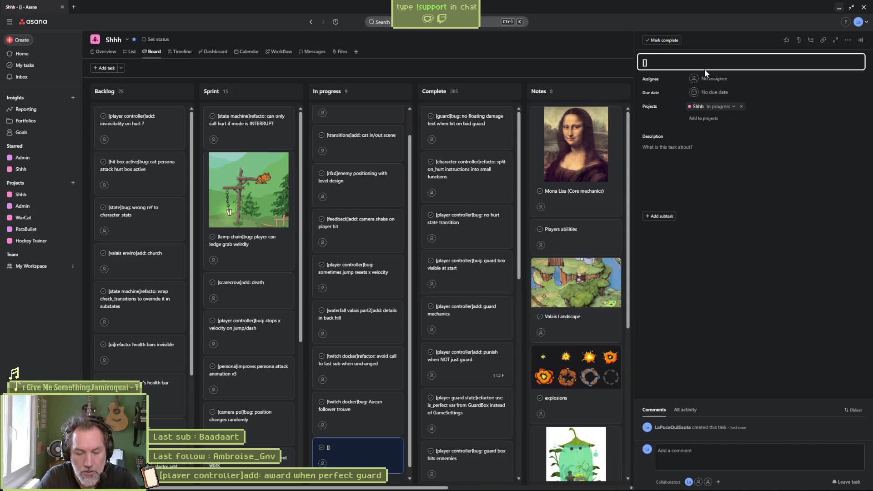
{"action": "type", "text": "cat sprite"}
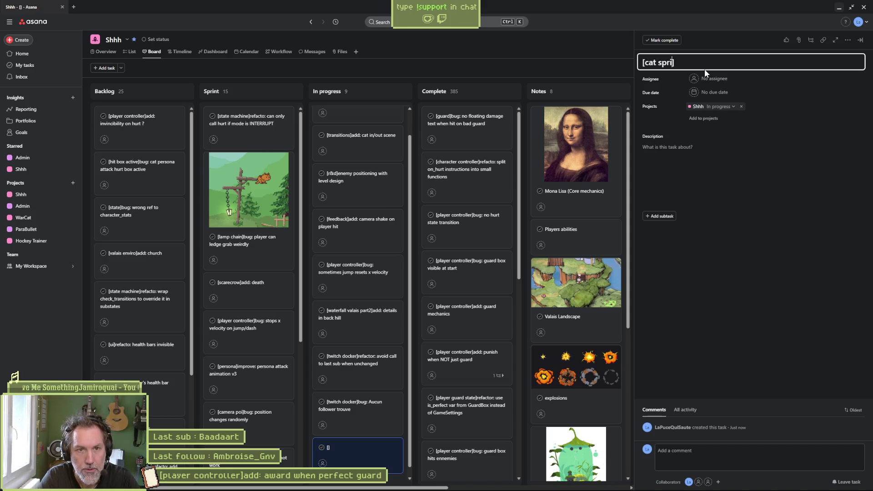
{"action": "type", "text": ": "}
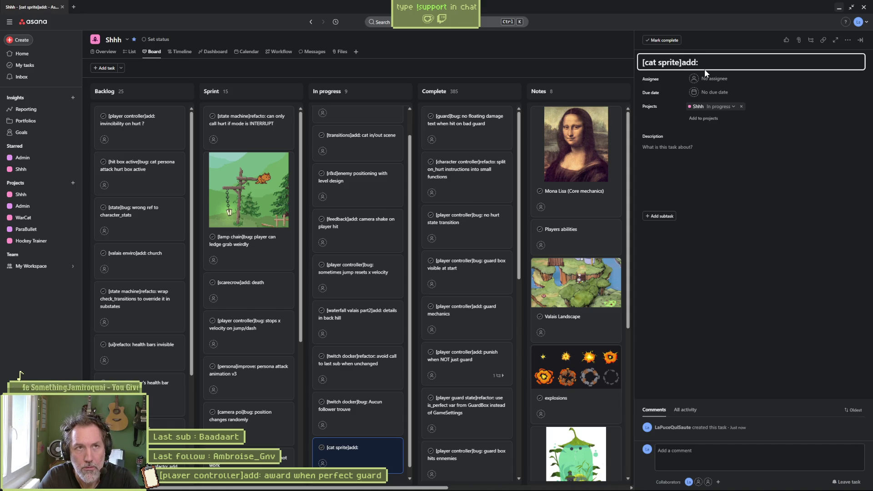
{"action": "type", "text": "guard animations"}
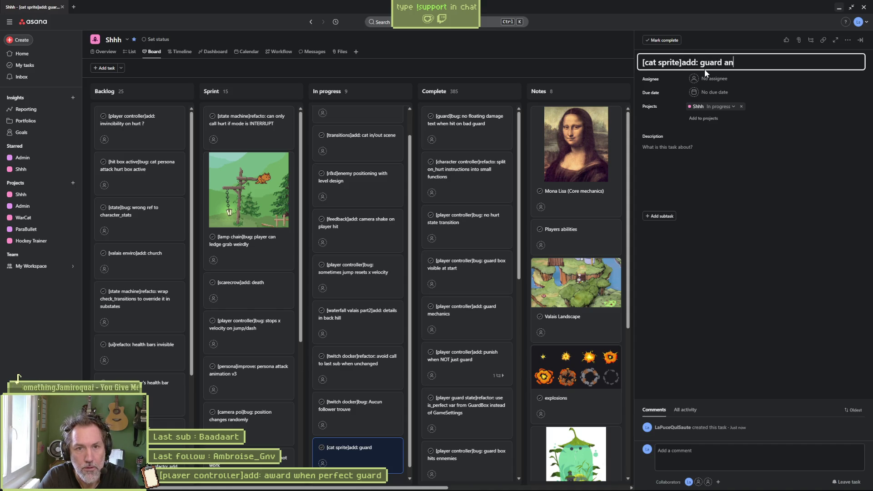
{"action": "left_click", "coordinate": [743, 243]}
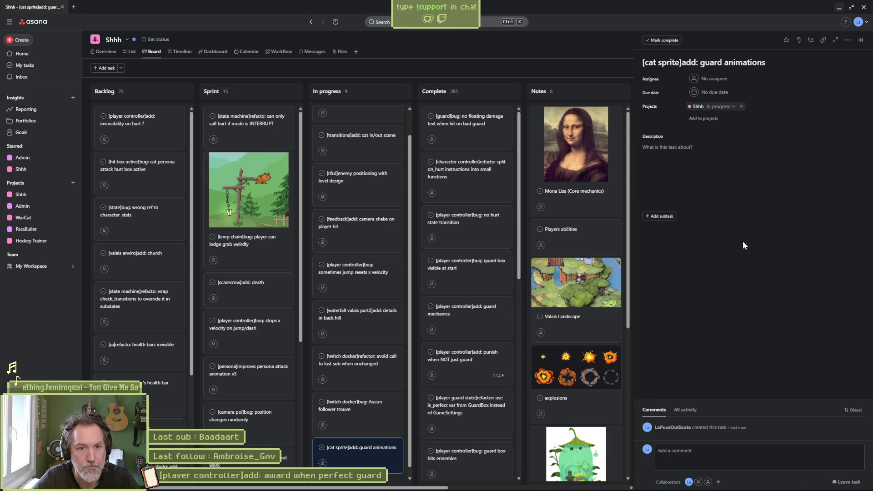
{"action": "mouse_move", "coordinate": [364, 448]}
{"action": "left_mouse_down"}
{"action": "mouse_move", "coordinate": [370, 120]}
{"action": "mouse_move", "coordinate": [389, 154]}
{"action": "left_mouse_up"}
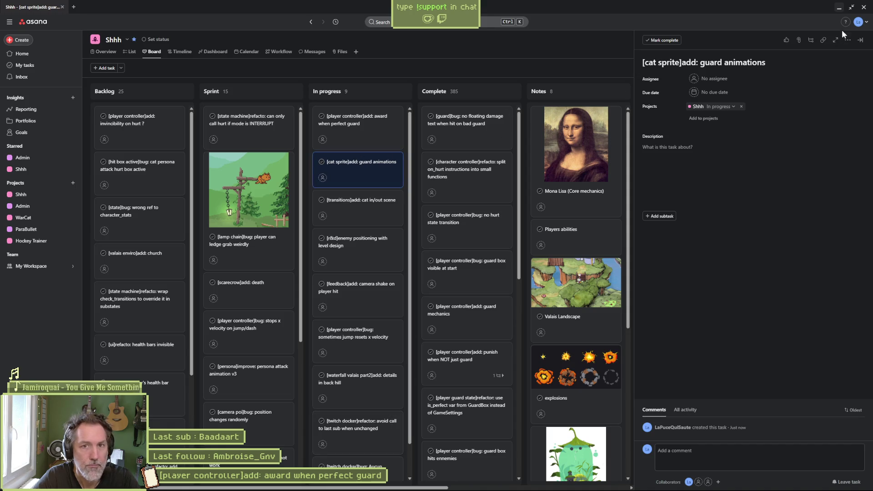
{"action": "left_click", "coordinate": [839, 7]}
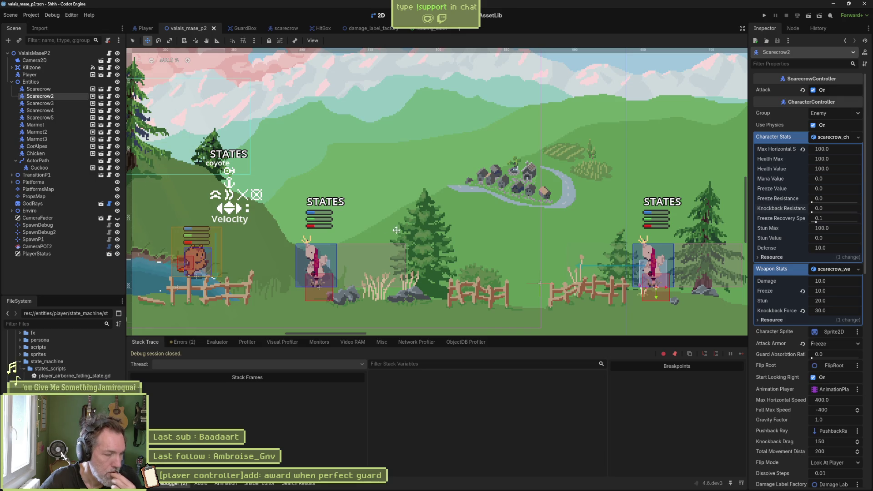
Open on_guard in character_controller.gd and place the caret after 'weapon_stats.damage = 0.0' on line 233
{"action": "key", "text": "ctrl+F3"}
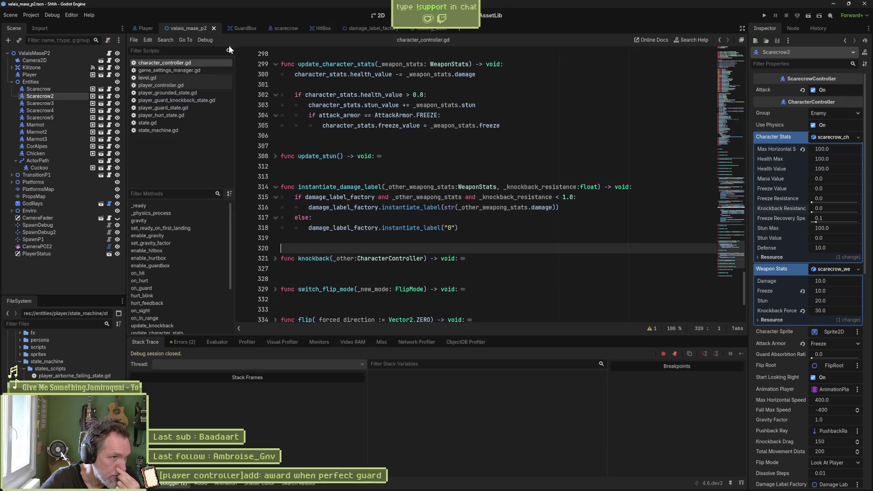
{"action": "left_click", "coordinate": [181, 289]}
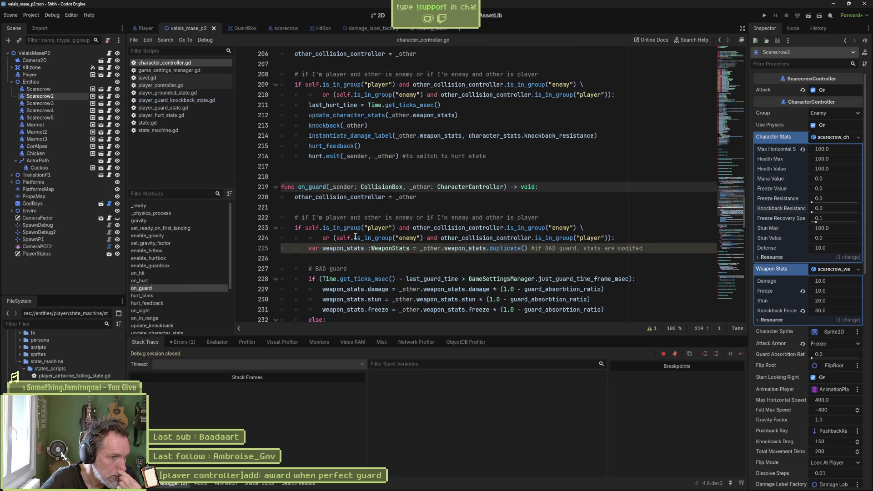
{"action": "scroll", "coordinate": [355, 237], "scroll_direction": "down", "scroll_amount": 1}
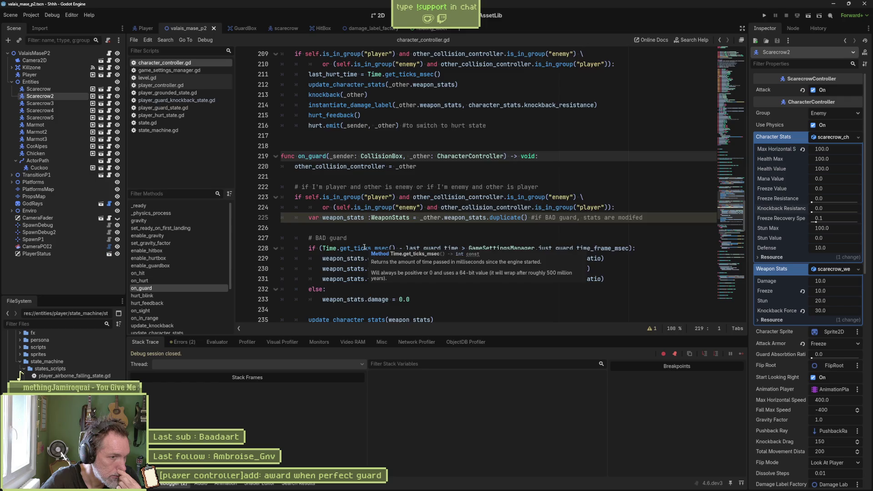
{"action": "scroll", "coordinate": [409, 254], "scroll_direction": "down", "scroll_amount": 1}
{"action": "left_click", "coordinate": [437, 269]}
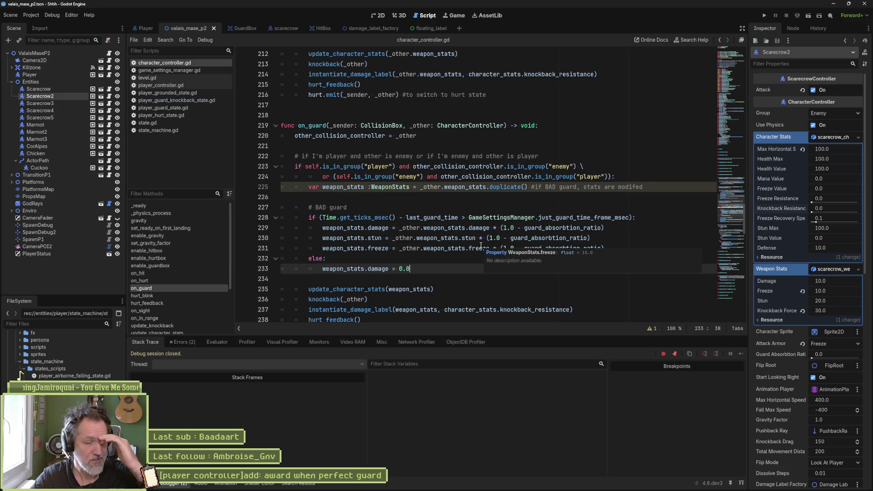
Add the line 'character_stats.mana_value += 50.0' below the damage reset in the perfect-guard branch
{"action": "key", "text": "Return"}
{"action": "type", "text": "char"}
{"action": "key", "text": "Escape"}
{"action": "type", "text": "r"}
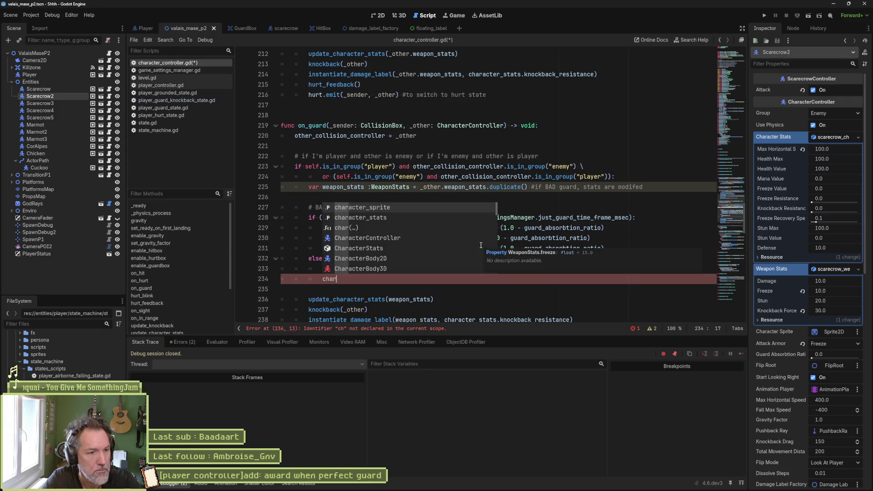
{"action": "key", "text": "Down"}
{"action": "key", "text": "Return"}
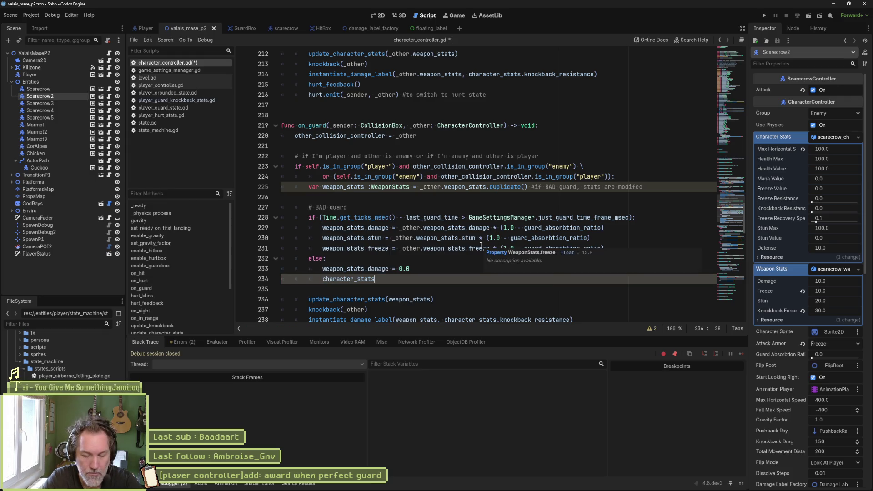
{"action": "type", "text": ".ma"}
{"action": "key", "text": "Return"}
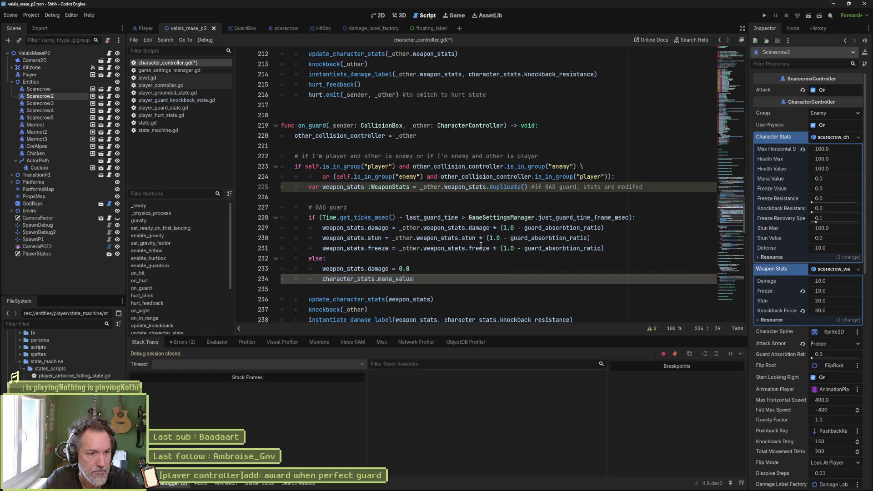
{"action": "type", "text": " +"}
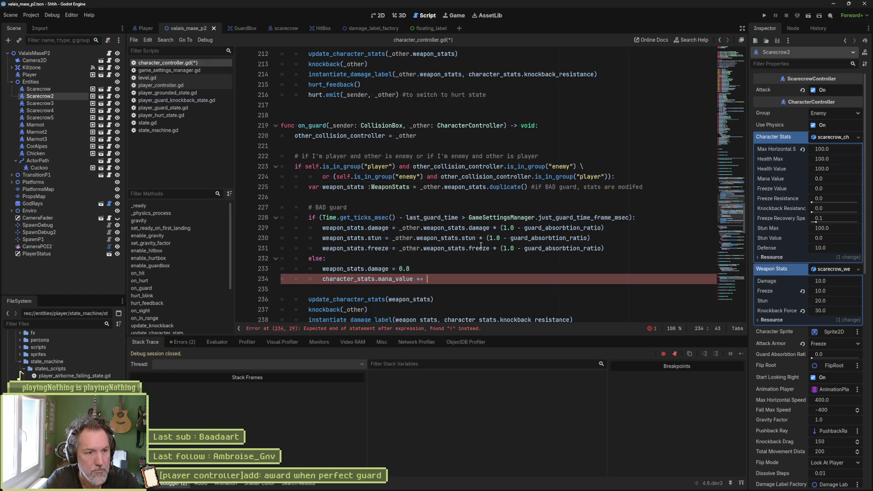
{"action": "type", "text": "= 50"}
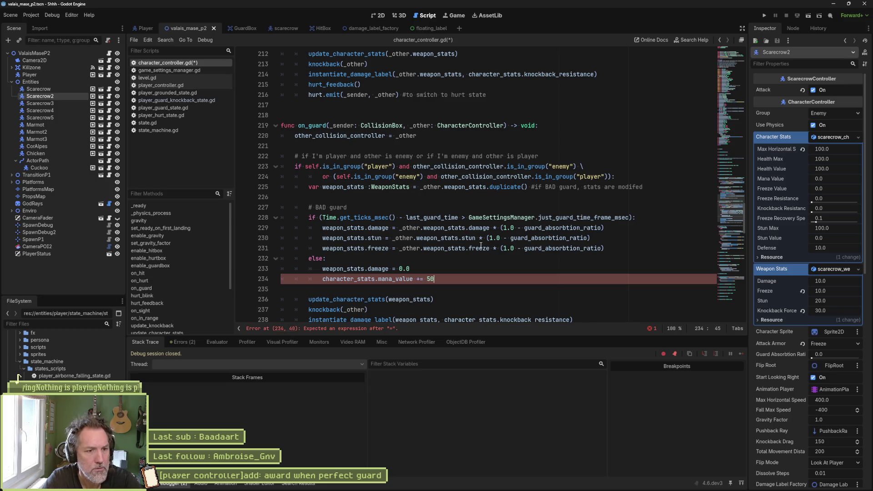
{"action": "type", "text": ".0"}
Save character_controller.gd
{"action": "key", "text": "ctrl+s"}
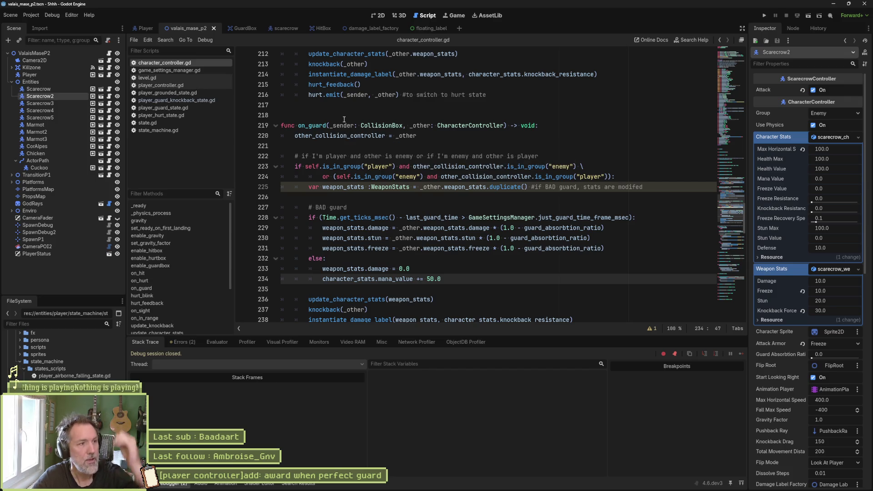
{"action": "scroll", "coordinate": [66, 363], "scroll_direction": "up", "scroll_amount": 5}
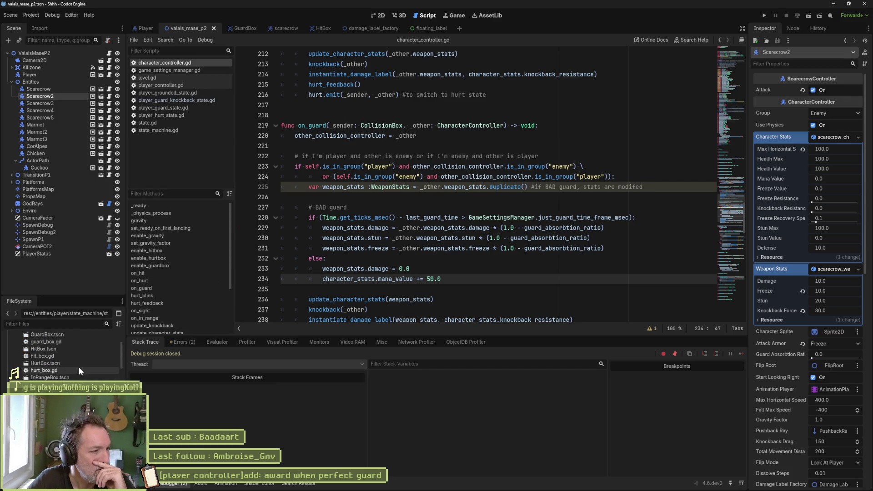
{"action": "left_click_drag", "start_coordinate": [121, 366], "coordinate": [121, 336]}
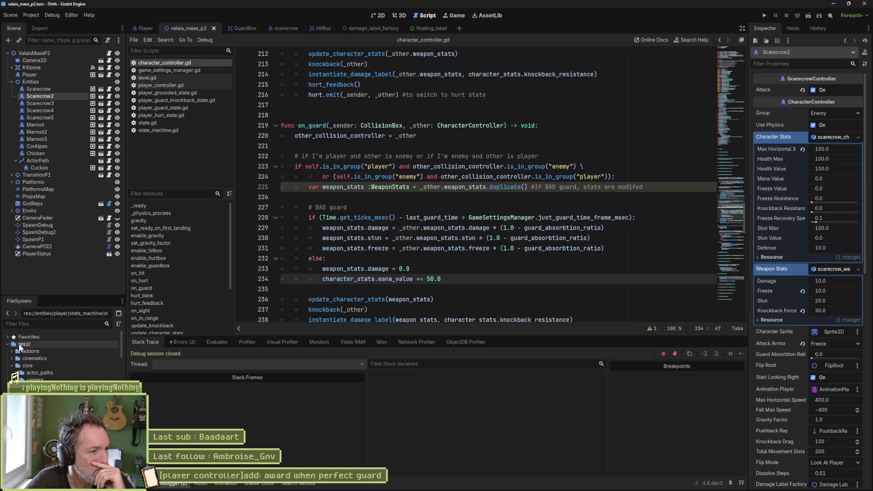
Uncheck Infinite Mana in game_settings.tres, then run the game to test the perfect guard and stop it
{"action": "left_click", "coordinate": [8, 336]}
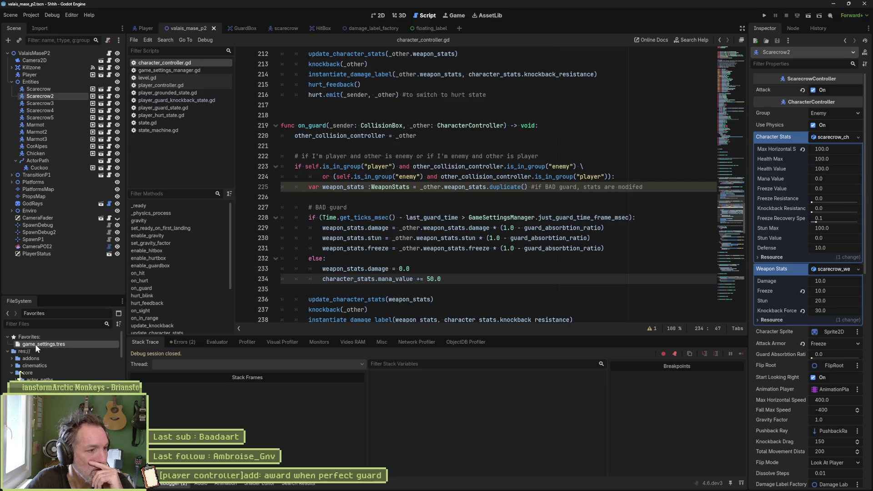
{"action": "double_click", "coordinate": [35, 343]}
{"action": "left_click", "coordinate": [804, 179]}
{"action": "left_click", "coordinate": [486, 159]}
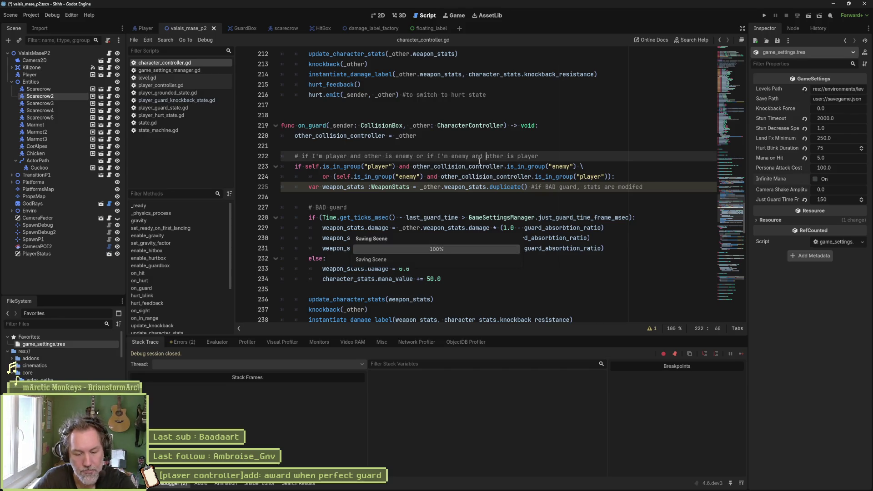
{"action": "key", "text": "F6"}
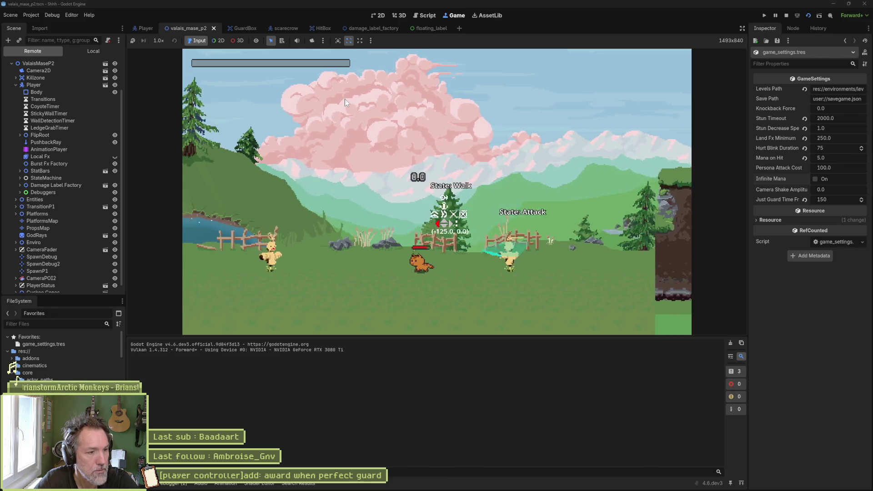
{"action": "key", "text": "F8"}
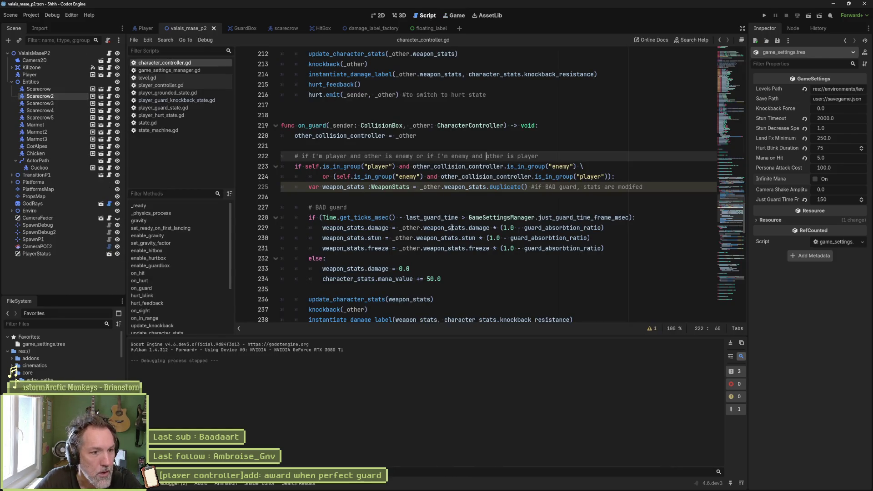